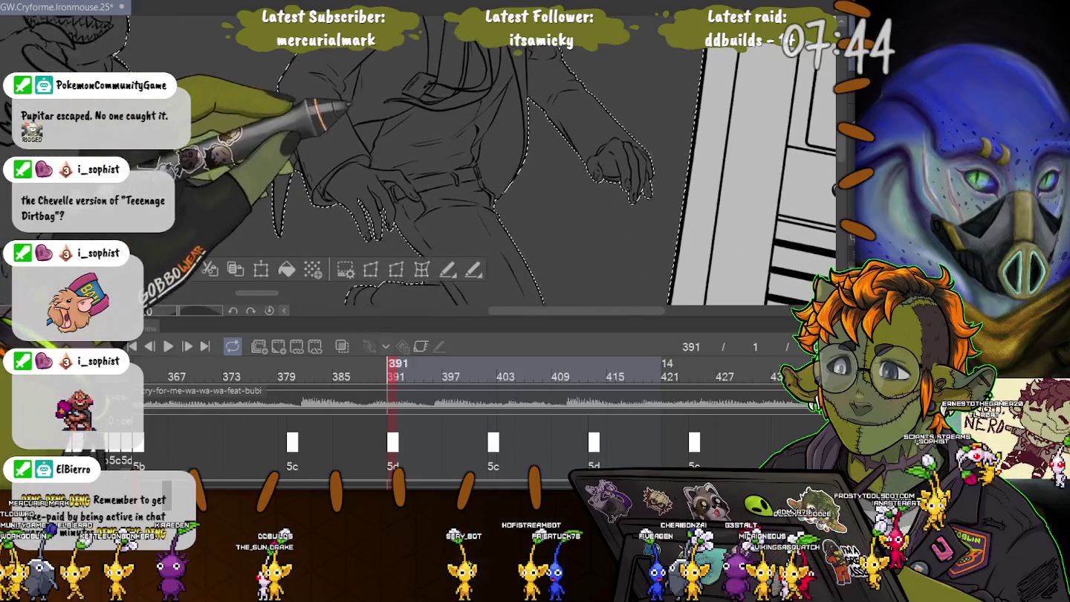
Step: Pan and zoom across the figure's torso, legs, foot and pen-holding arm to inspect the frame
scroll(416, 164, down, 4)
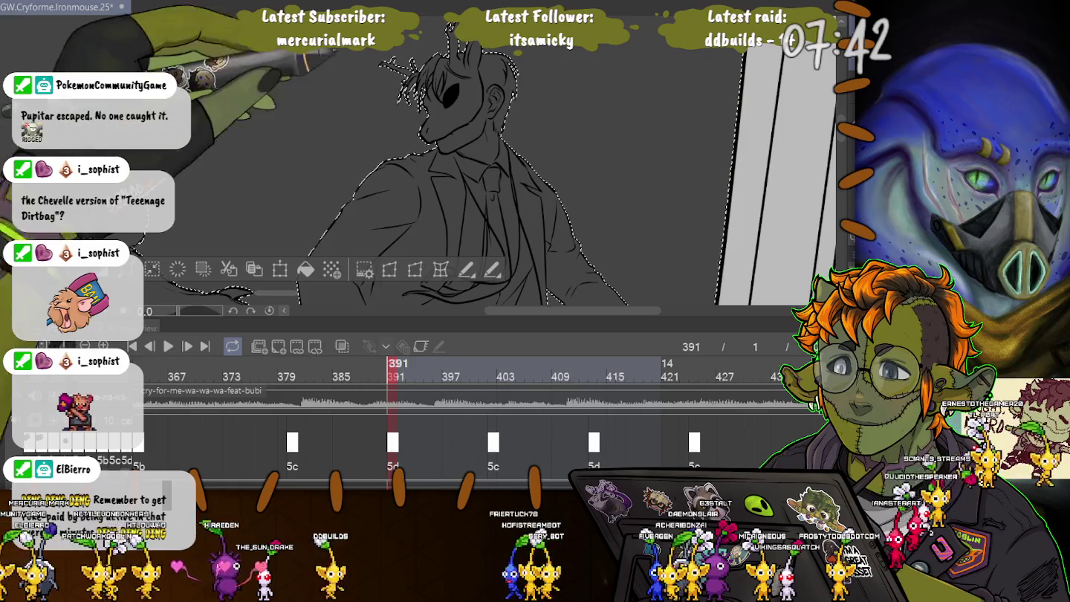
scroll(476, 164, up, 3)
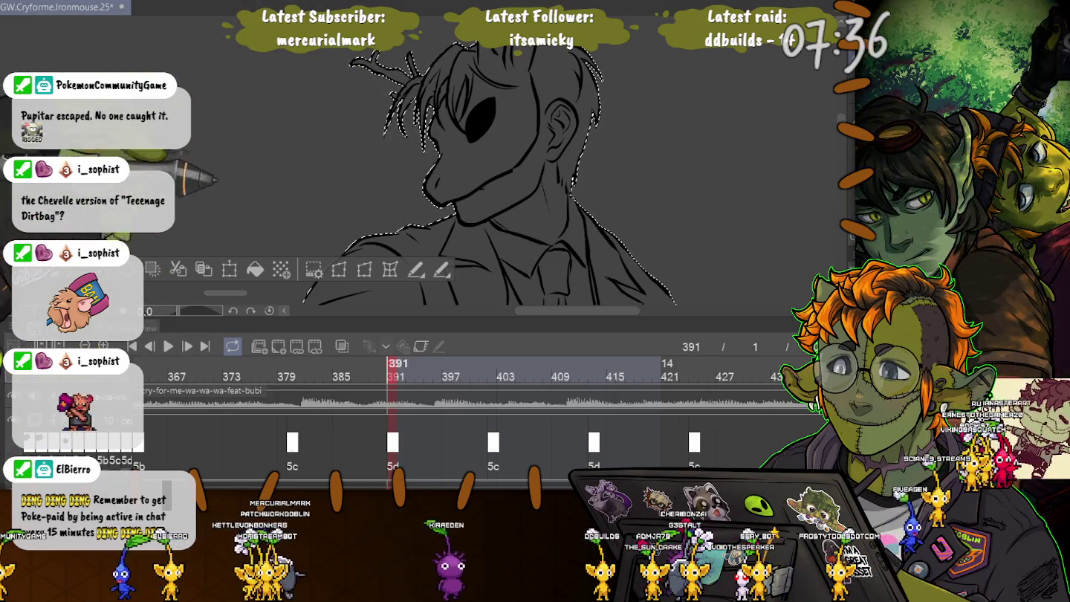
scroll(416, 163, down, 2)
drag(520, 111, 371, 186)
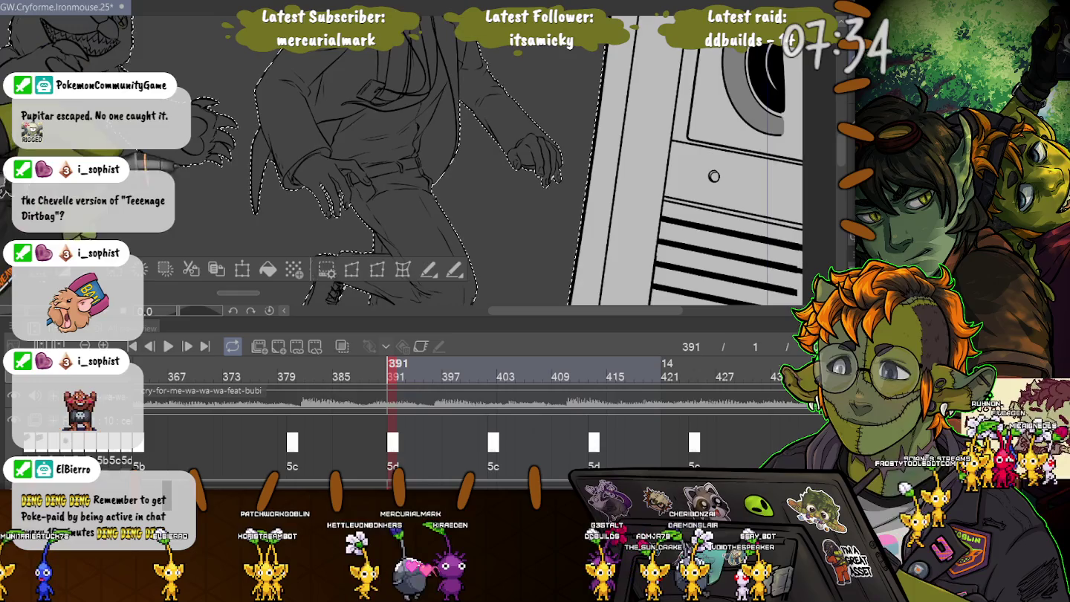
drag(446, 186, 625, 104)
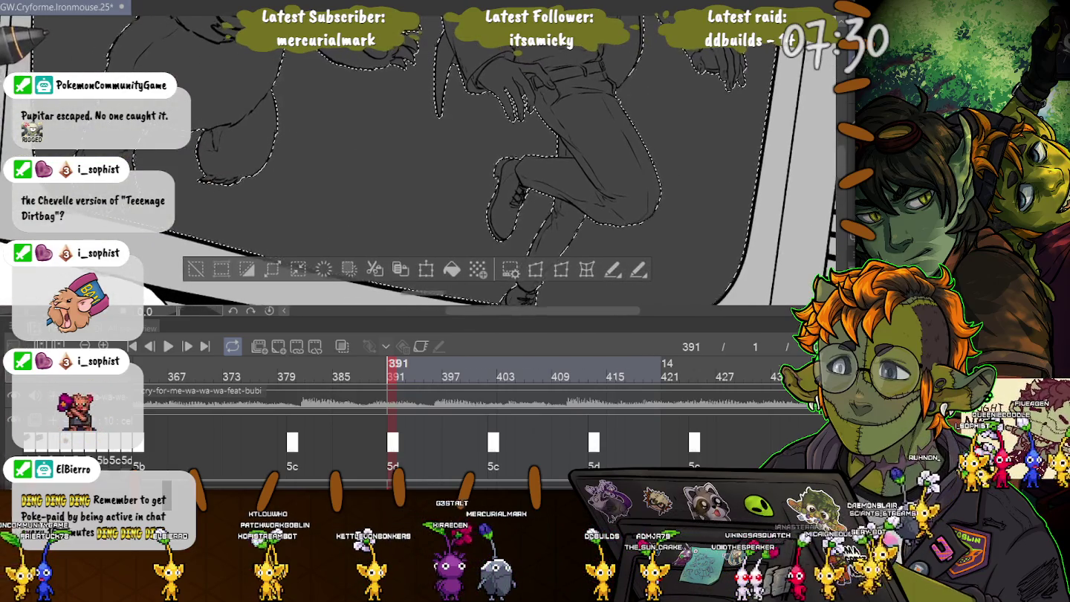
drag(416, 164, 598, 245)
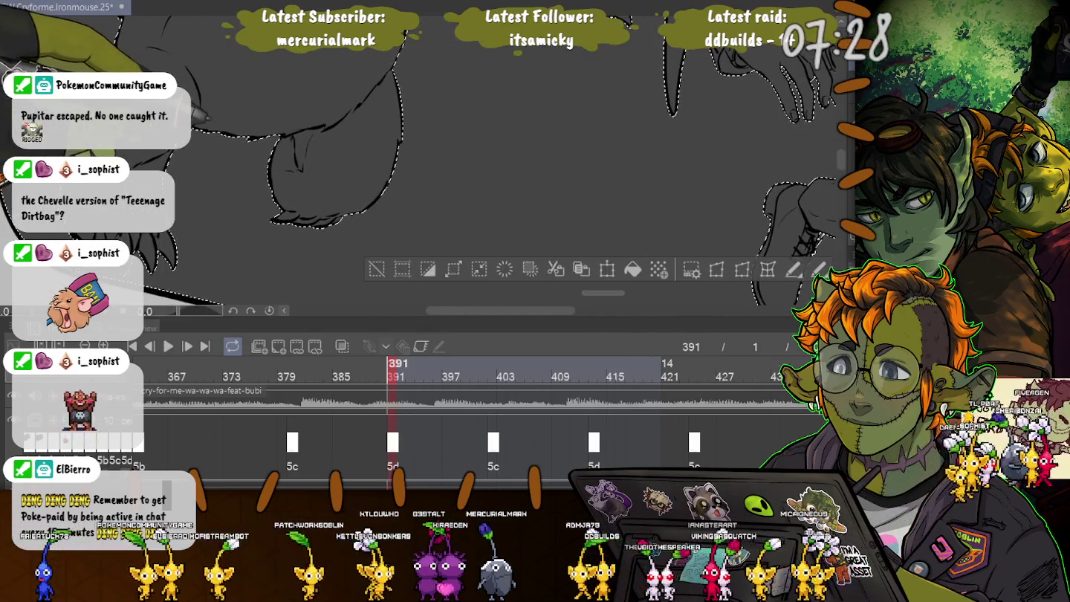
drag(520, 186, 409, 186)
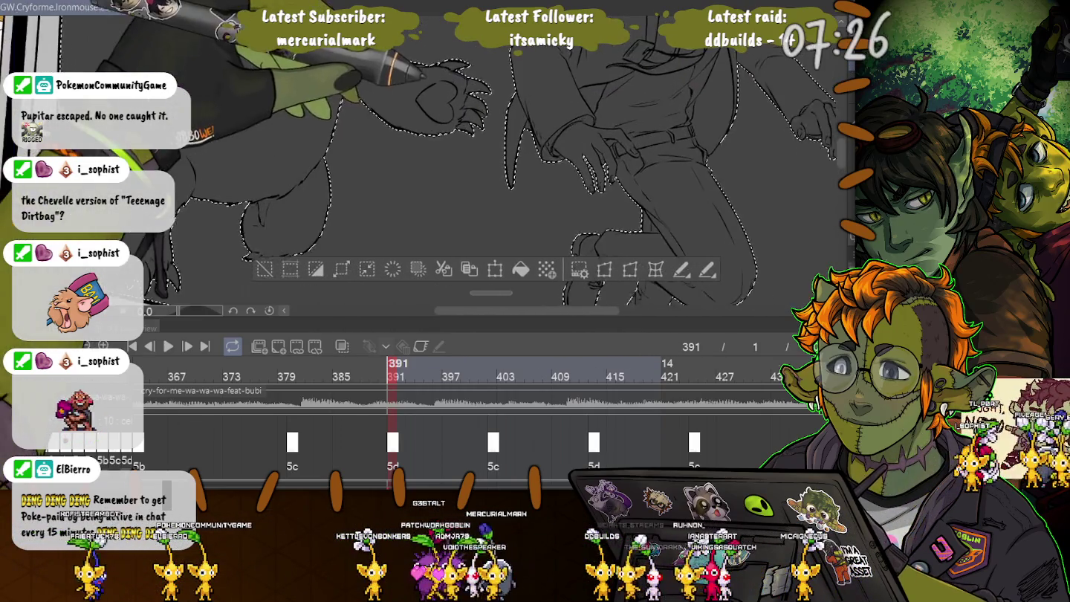
scroll(475, 148, up, 3)
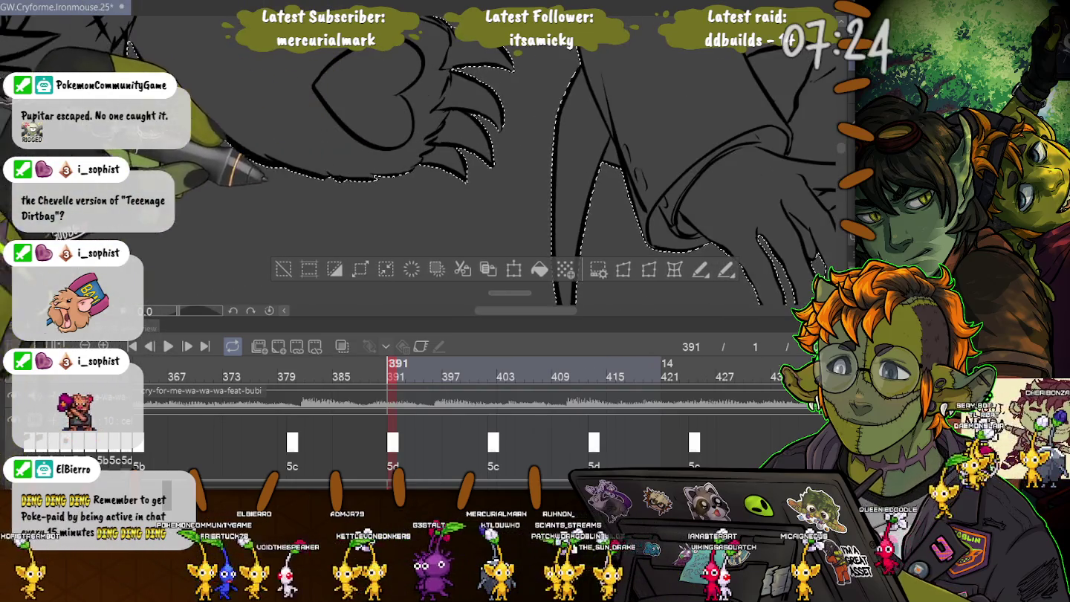
scroll(539, 185, down, 5)
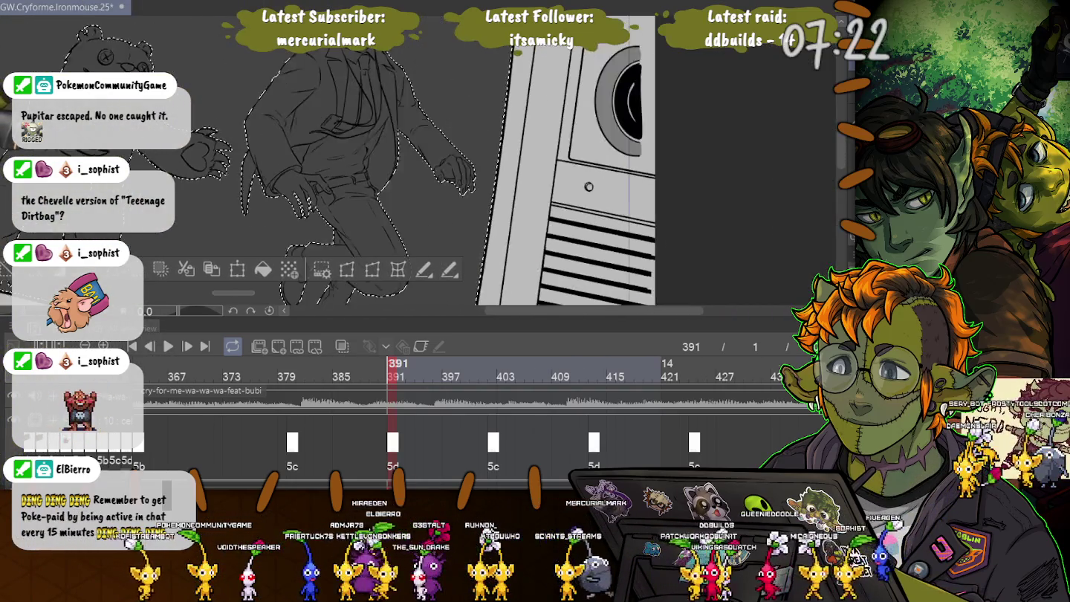
scroll(803, 186, down, 2)
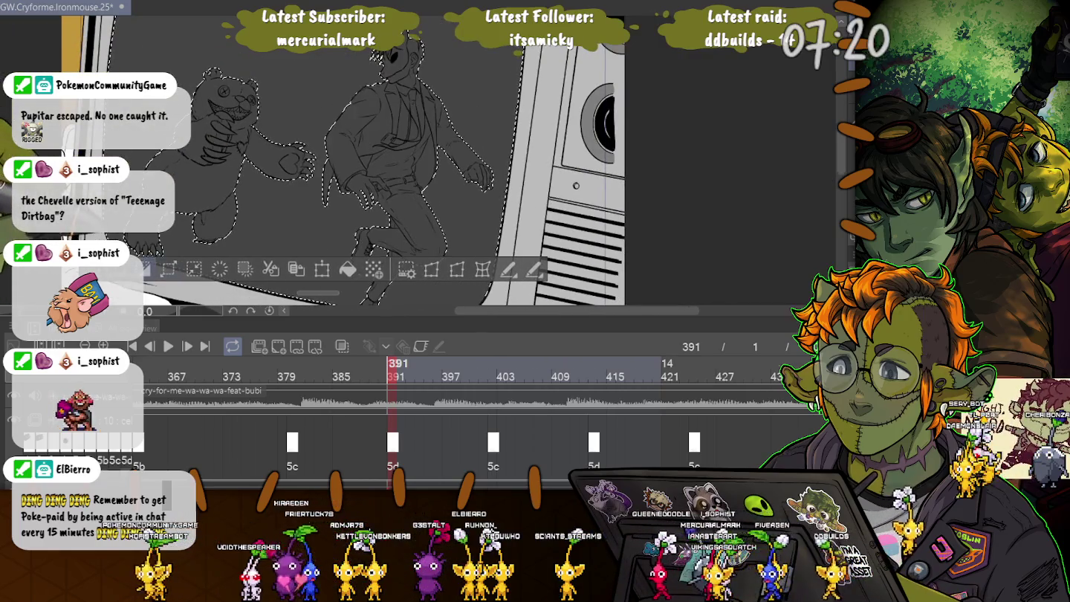
scroll(372, 164, down, 2)
scroll(371, 164, down, 2)
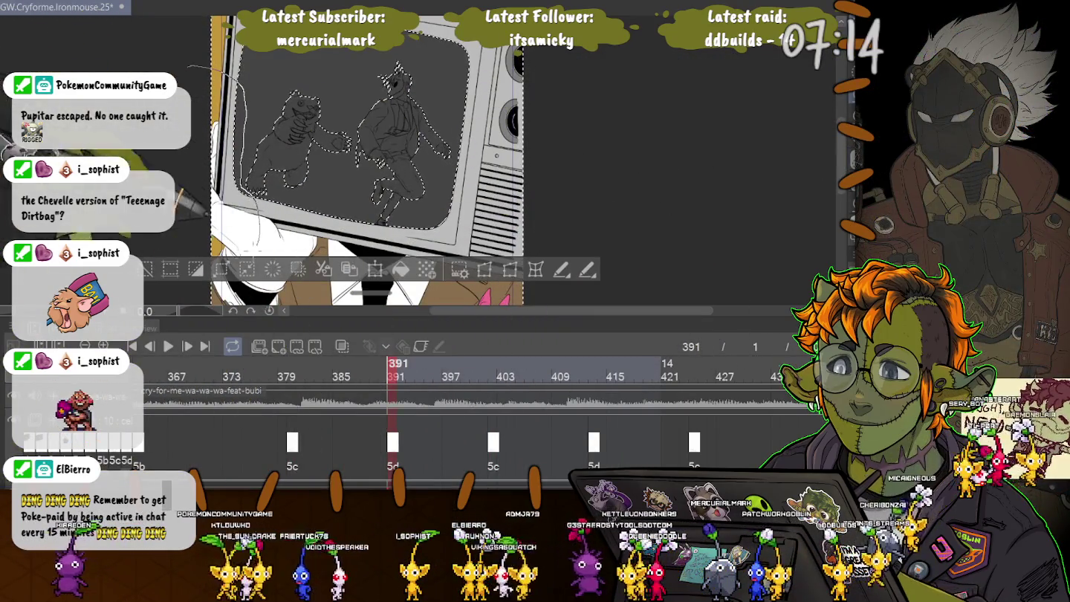
scroll(367, 165, down, 5)
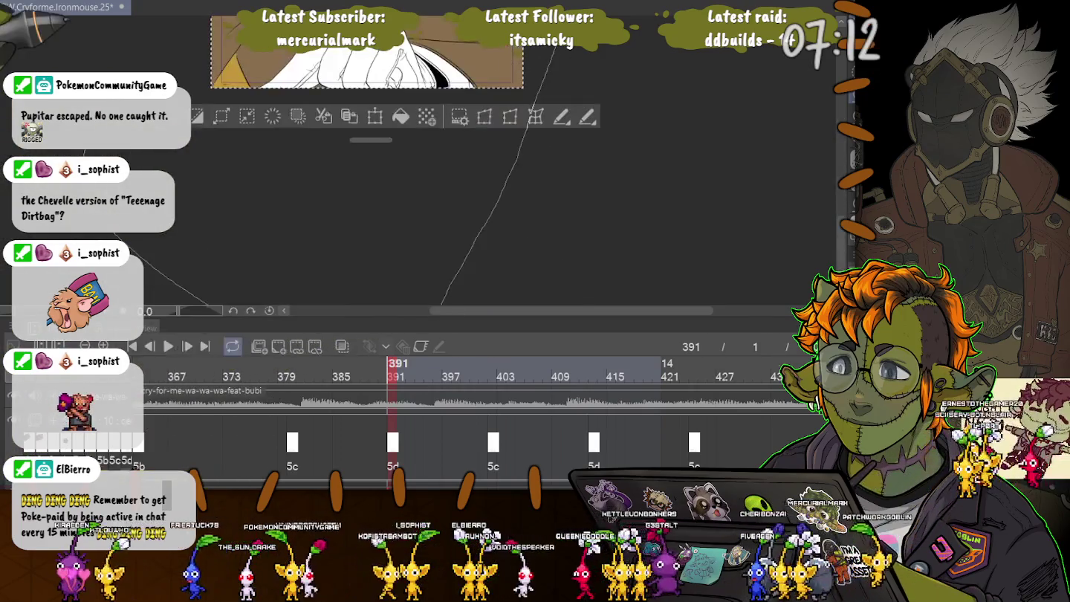
scroll(258, 166, up, 2)
scroll(258, 166, up, 2)
scroll(258, 166, up, 1)
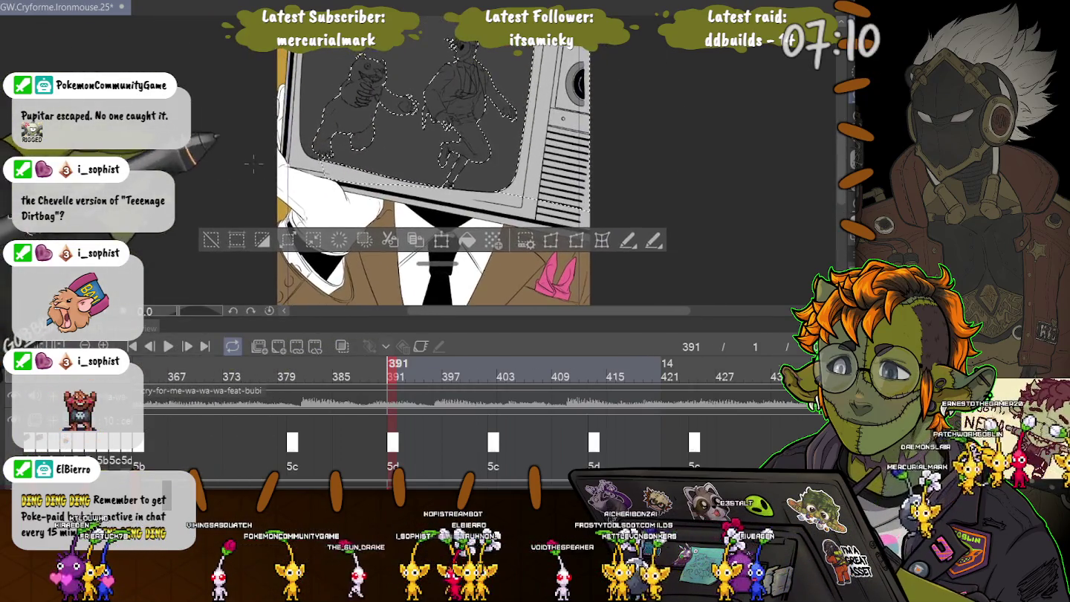
scroll(489, 138, up, 1)
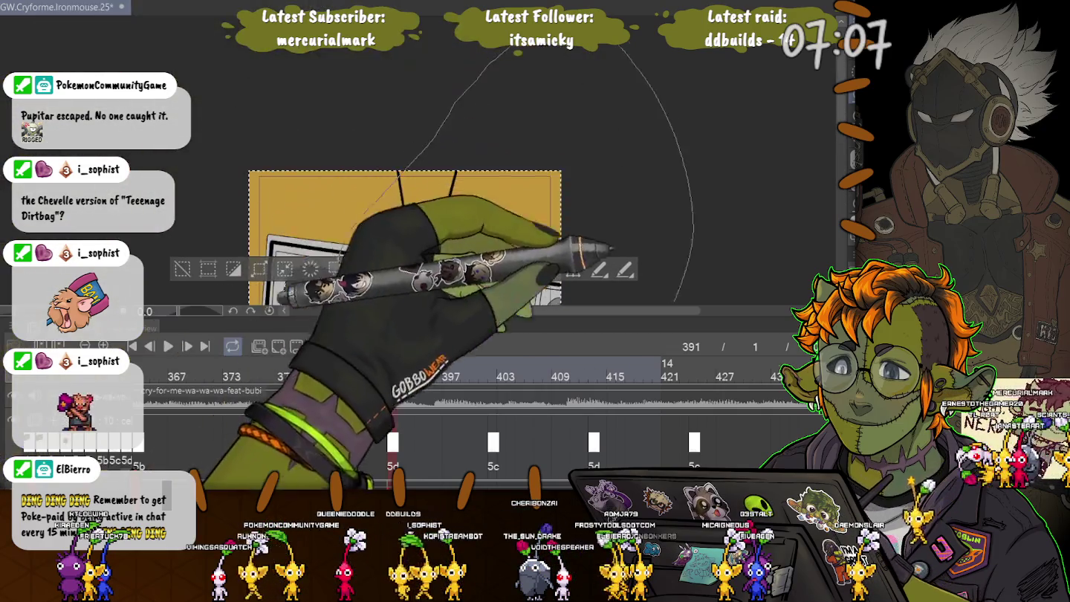
scroll(491, 193, down, 5)
scroll(492, 248, up, 5)
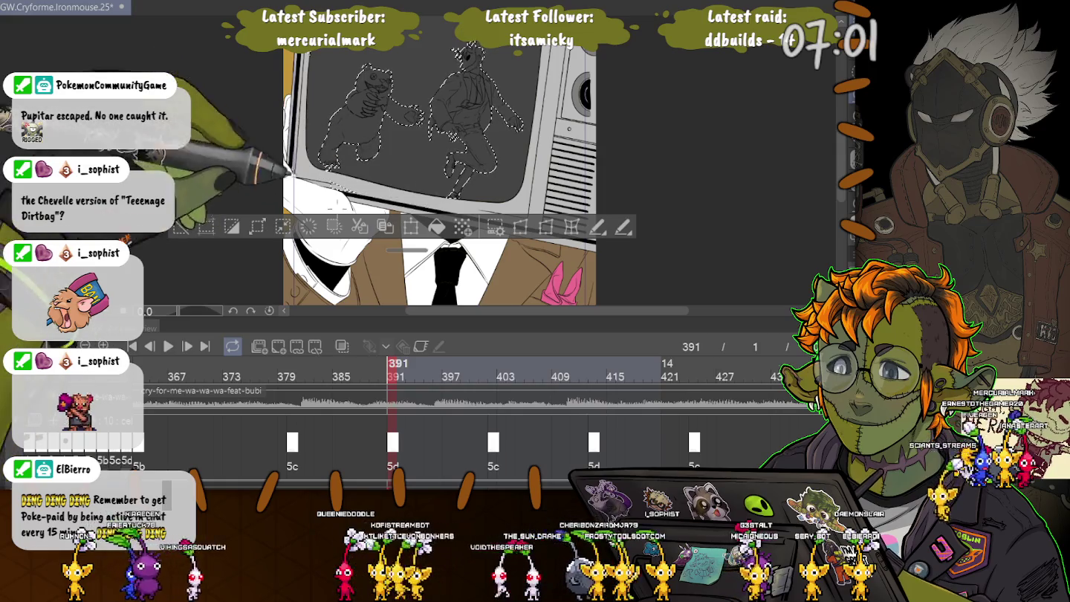
scroll(467, 71, up, 3)
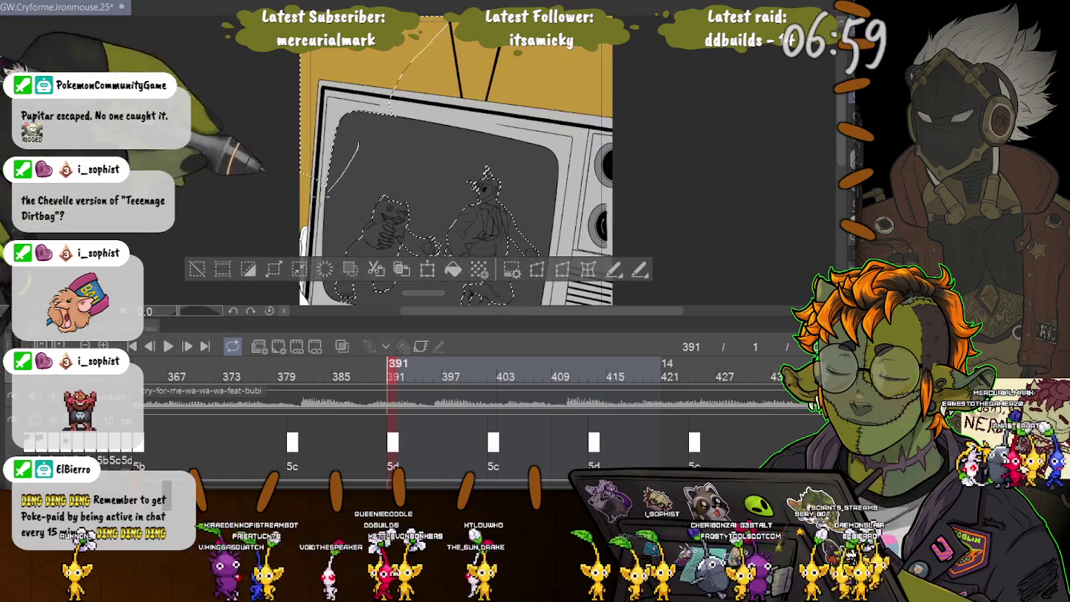
scroll(467, 70, up, 2)
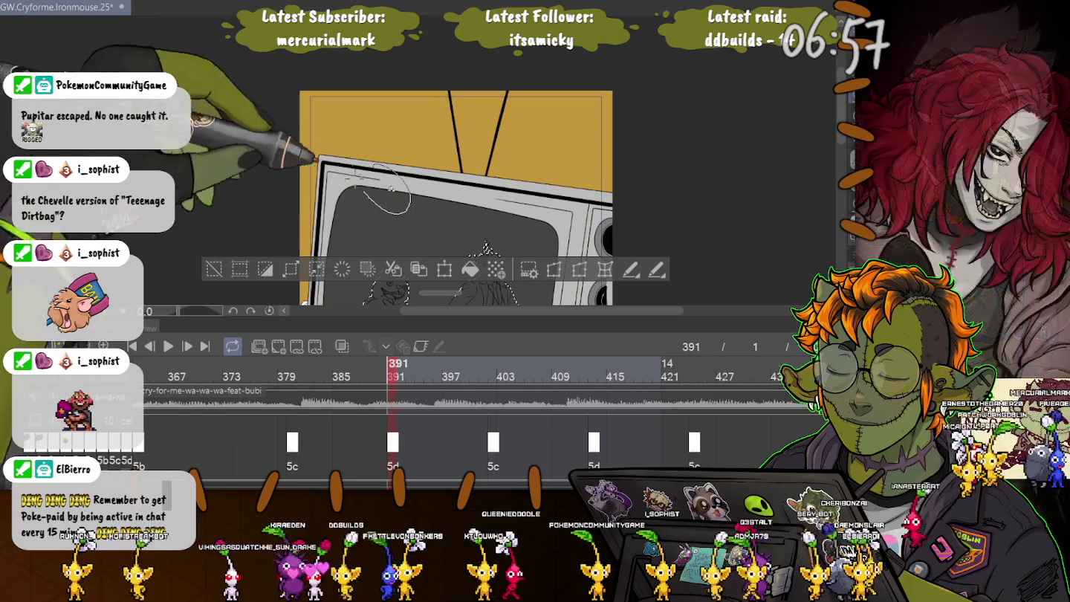
scroll(464, 69, down, 3)
scroll(320, 226, up, 3)
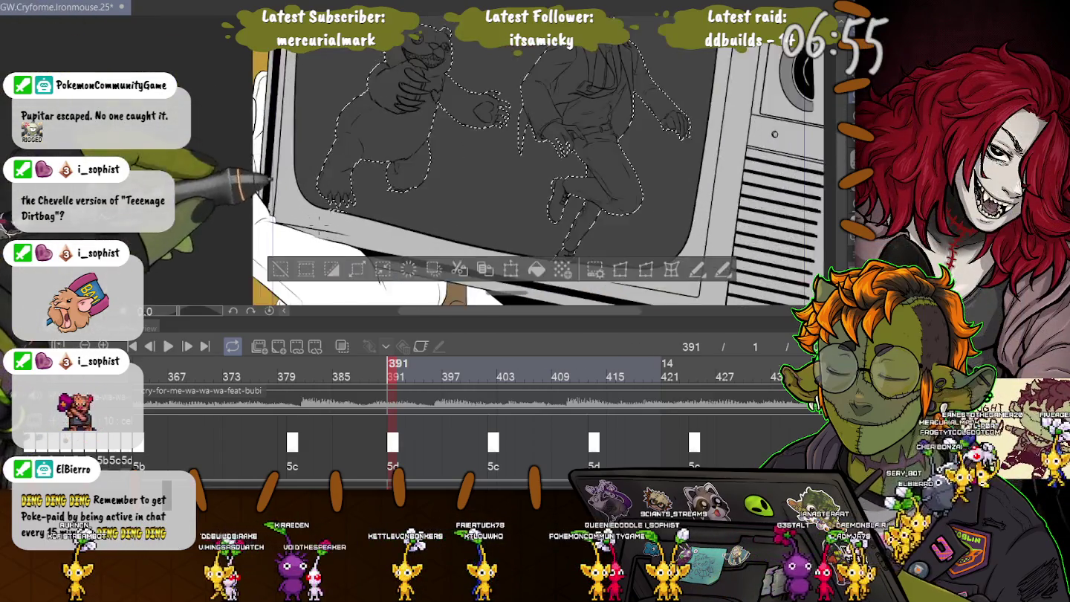
scroll(320, 226, up, 3)
scroll(318, 221, up, 2)
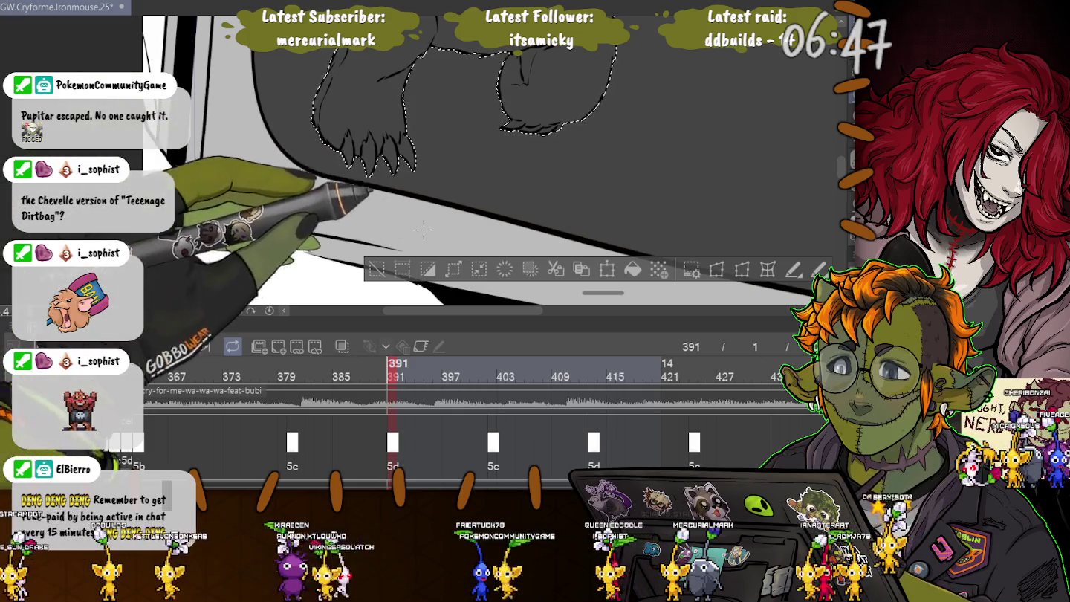
Step: Clear the selection around the figures, restore it, then clear it again
key(ctrl+d)
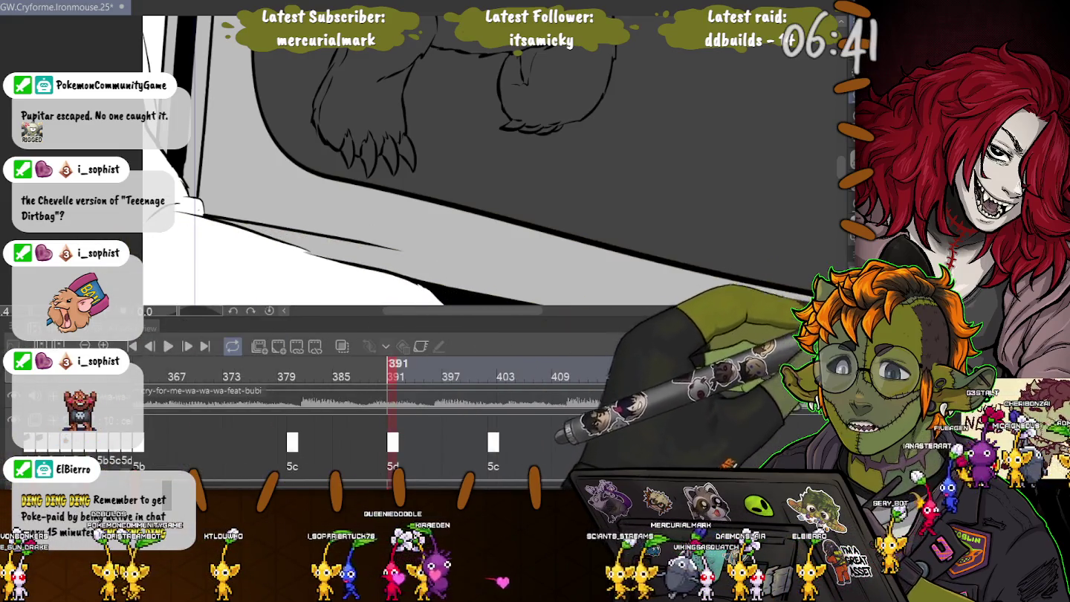
key(ctrl+z)
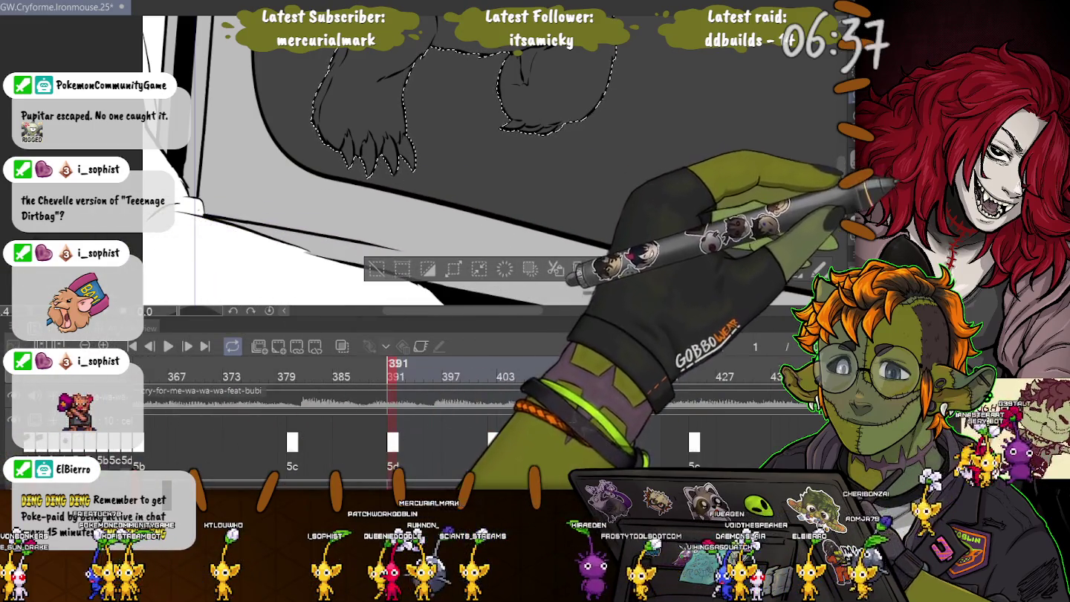
key(ctrl+d)
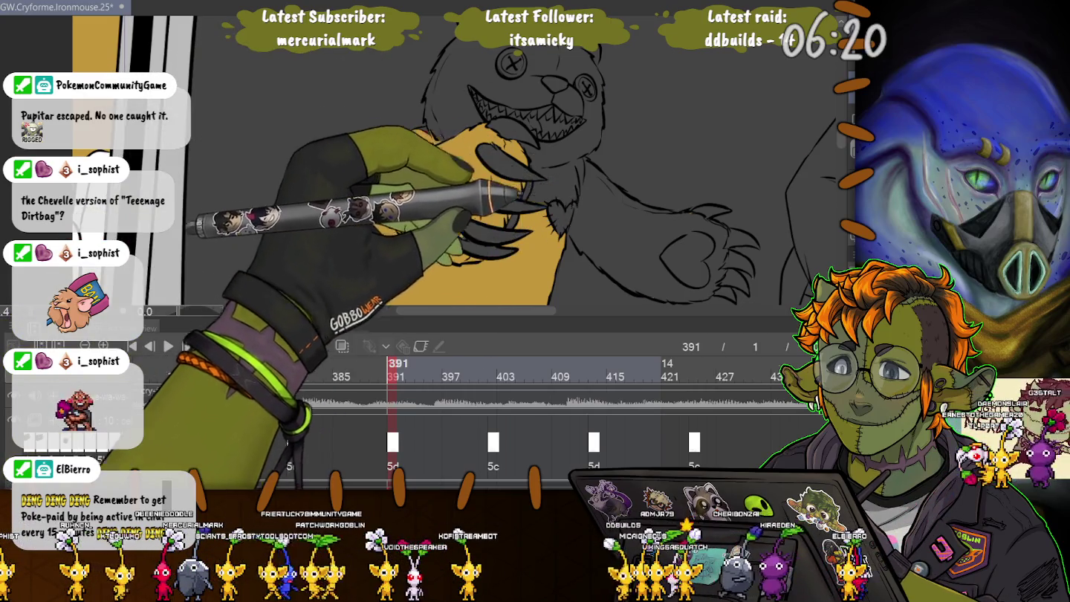
Step: Undo the partial yellow fill and refill the bear's head, chest and right arm yellow
key(ctrl+z)
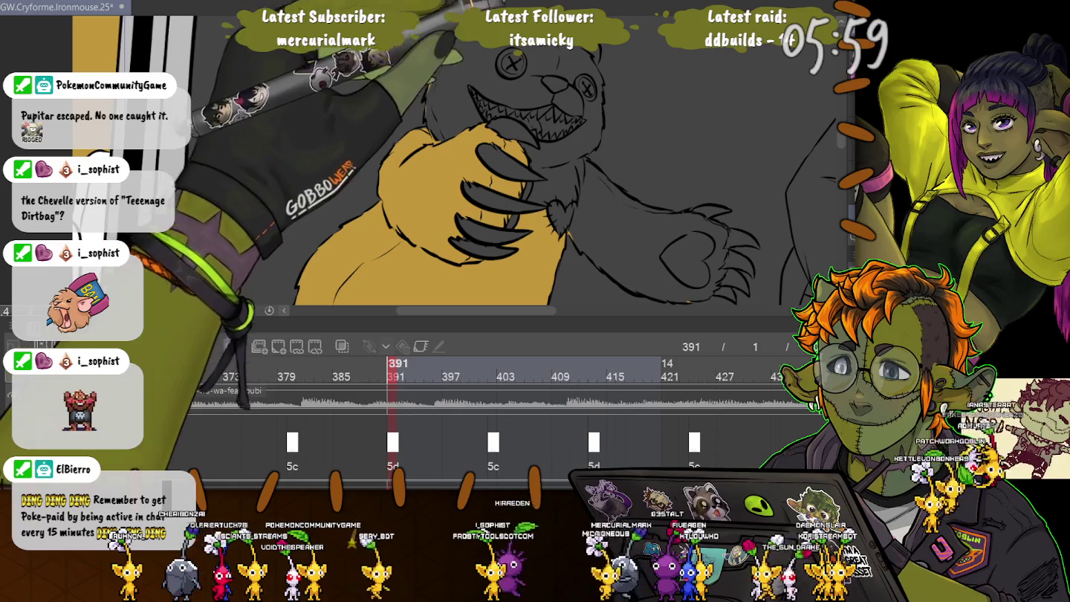
drag(512, 75, 543, 126)
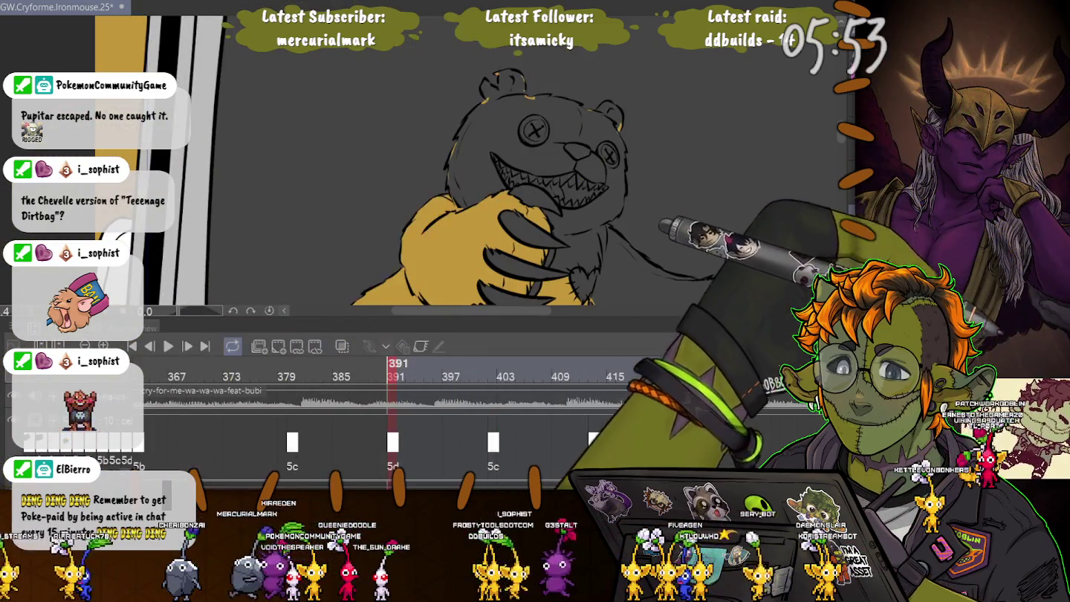
mouse_move(521, 274)
mouse_down()
mouse_move(509, 173)
mouse_move(483, 238)
mouse_up()
click(511, 177)
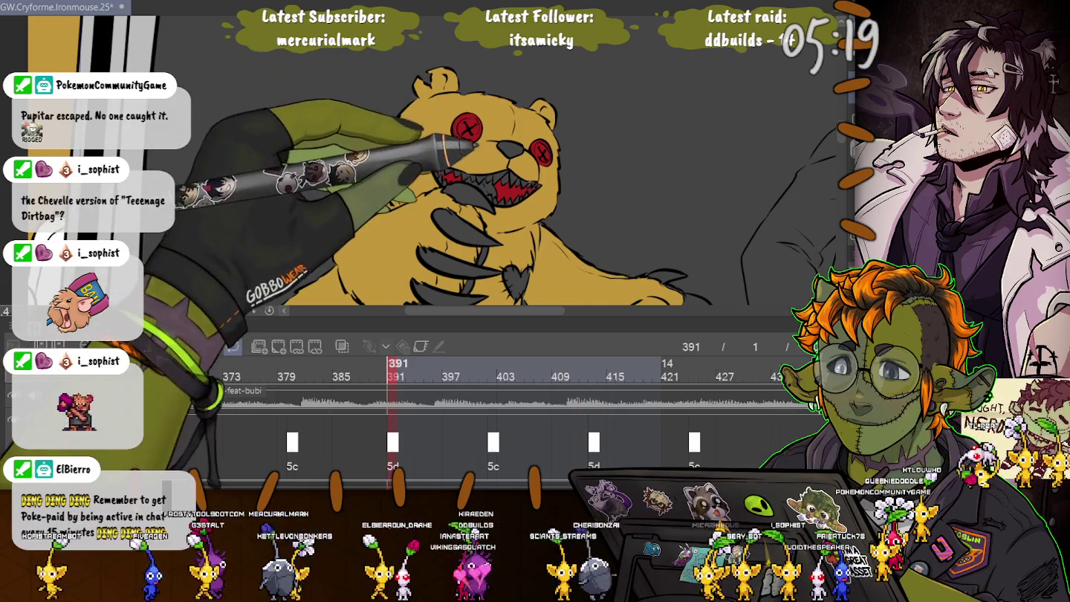
Step: Fill the heart on the bear's paw red, then view the drawing at frame 380
scroll(446, 186, down, 3)
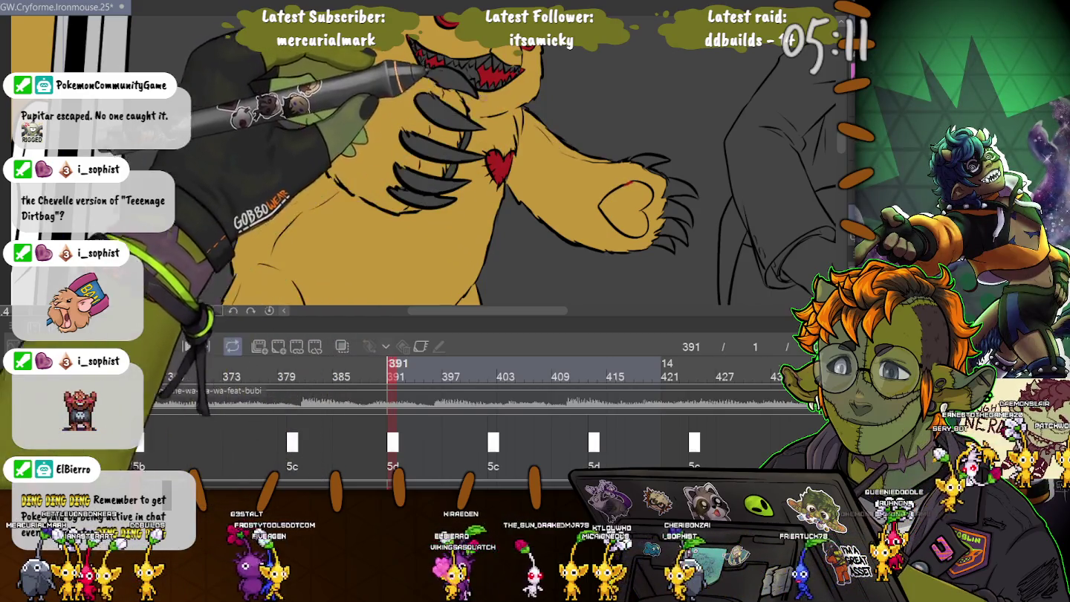
click(624, 208)
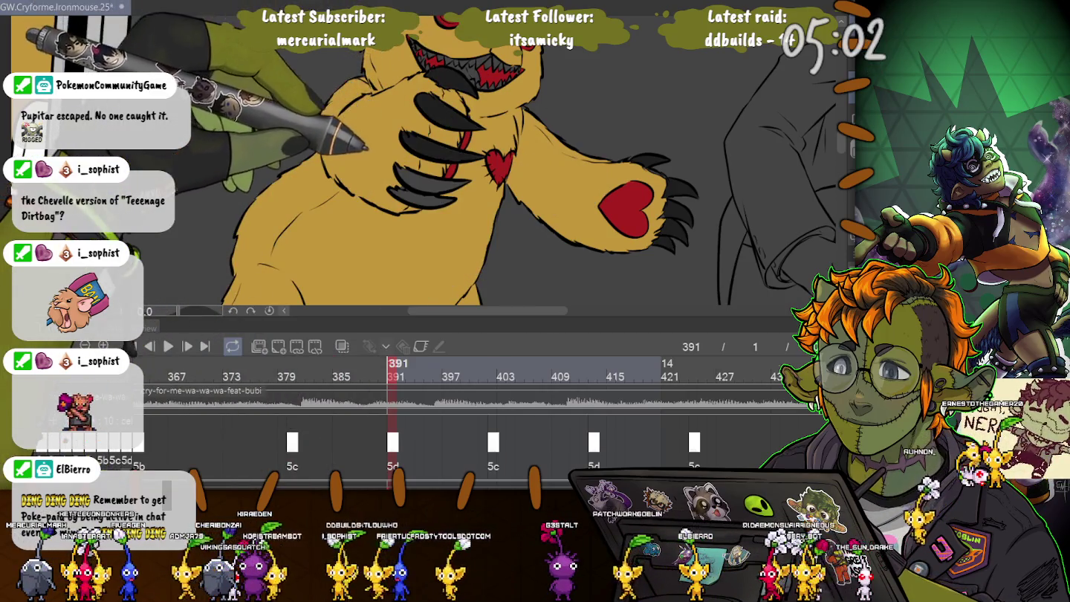
click(291, 364)
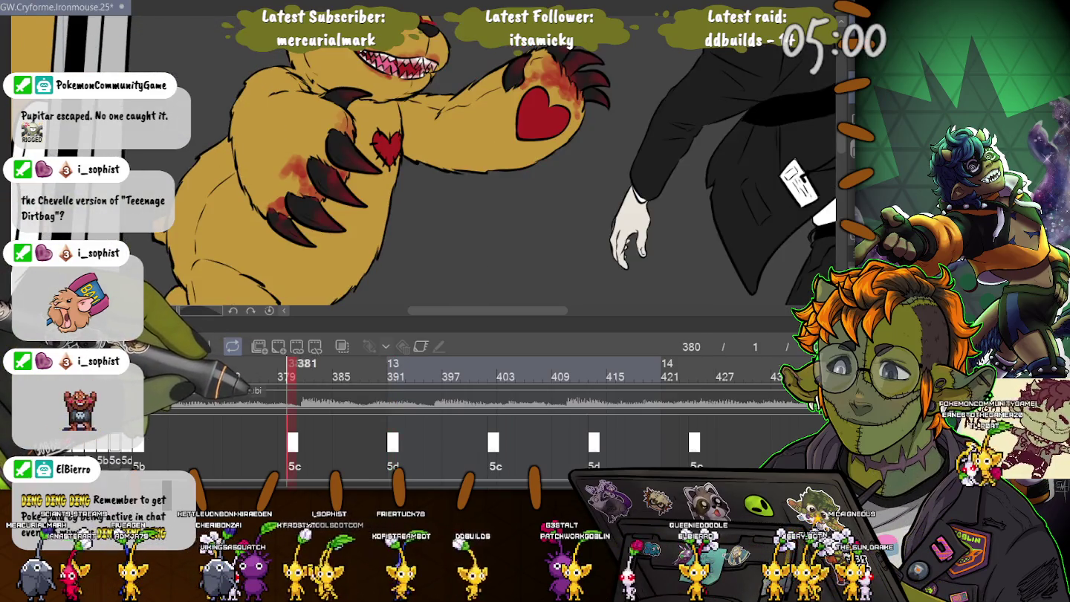
Step: Return to frame 391 and pan the canvas to the bear's eyes
click(392, 363)
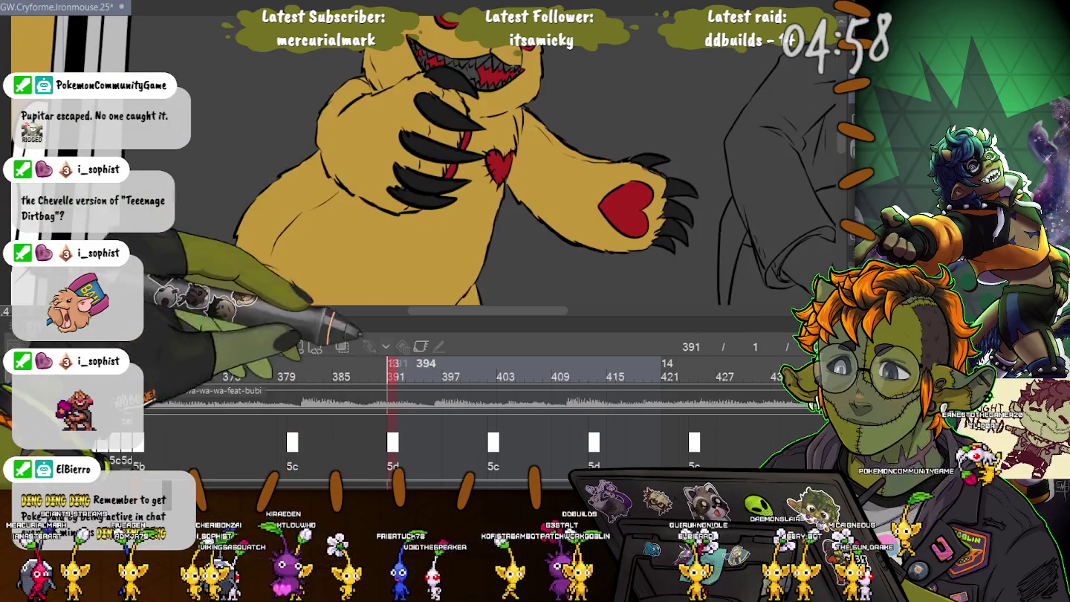
drag(446, 186, 474, 232)
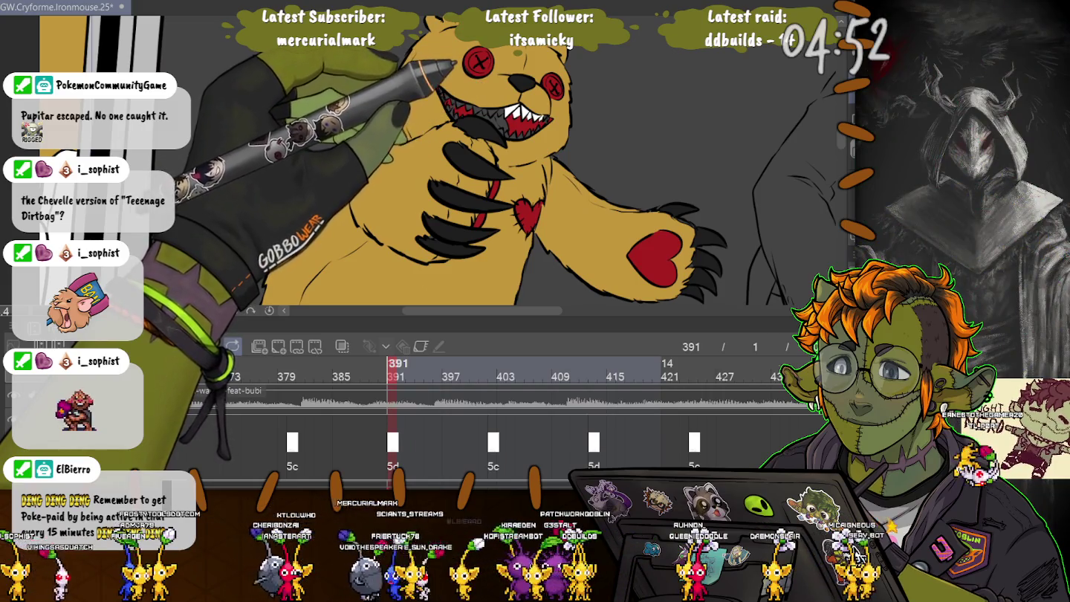
Step: Zoom in closely on the bear's mouth and chest heart
scroll(491, 126, up, 2)
scroll(491, 127, up, 2)
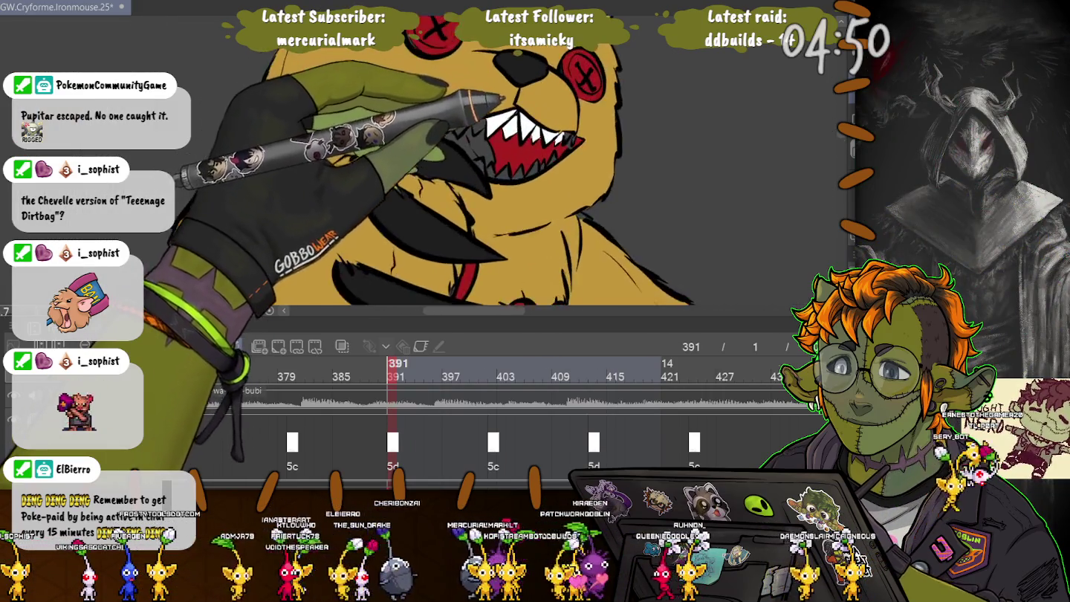
scroll(491, 126, up, 2)
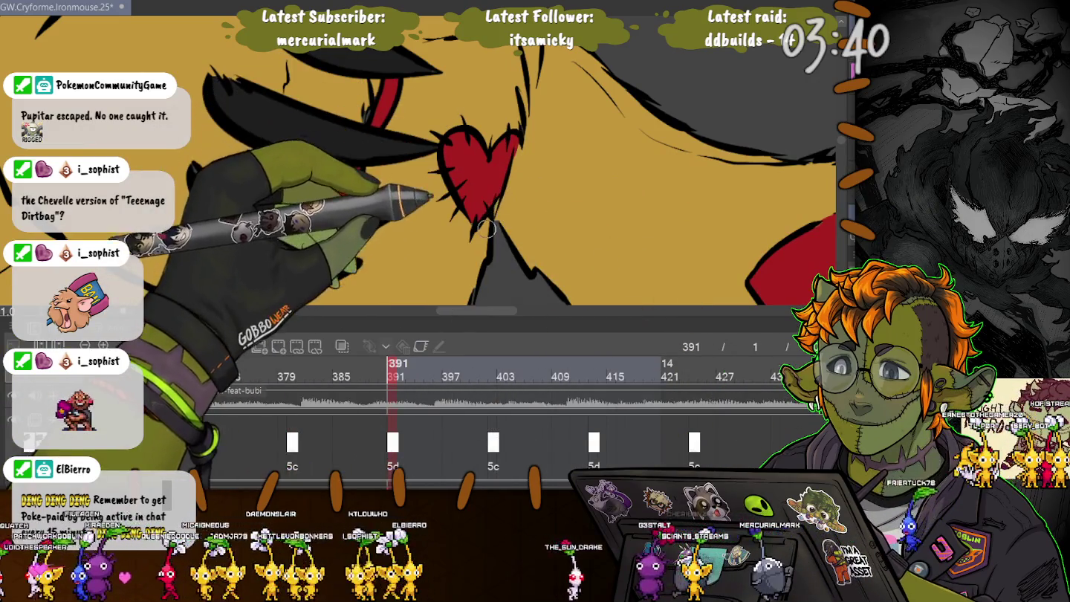
Step: Pan and zoom over the bear's hearts, claws, grin and feet, then centre the whole bear
key(ctrl+minus)
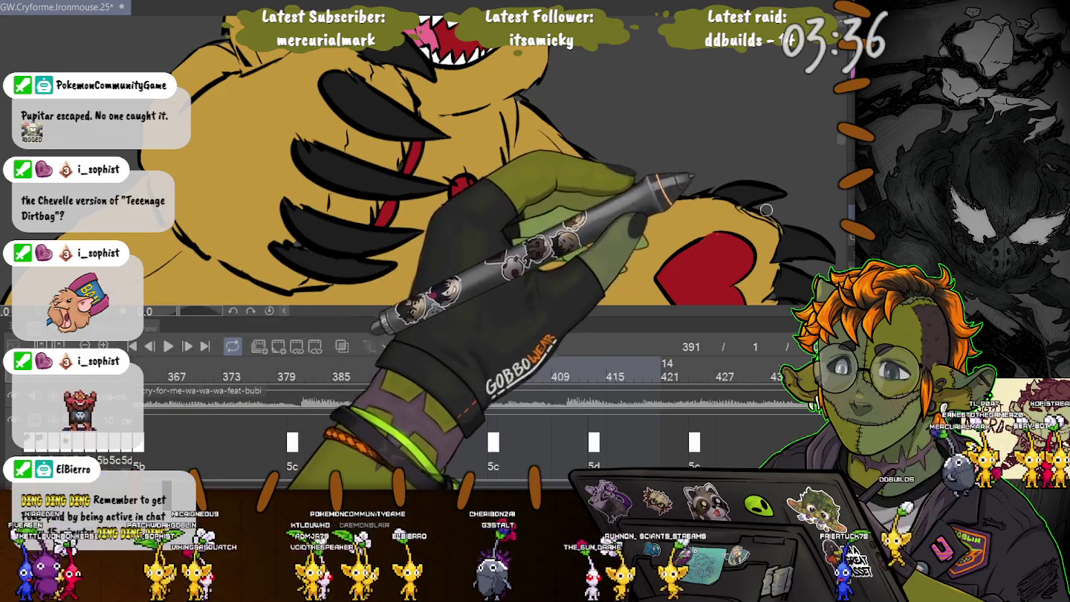
drag(677, 229, 679, 160)
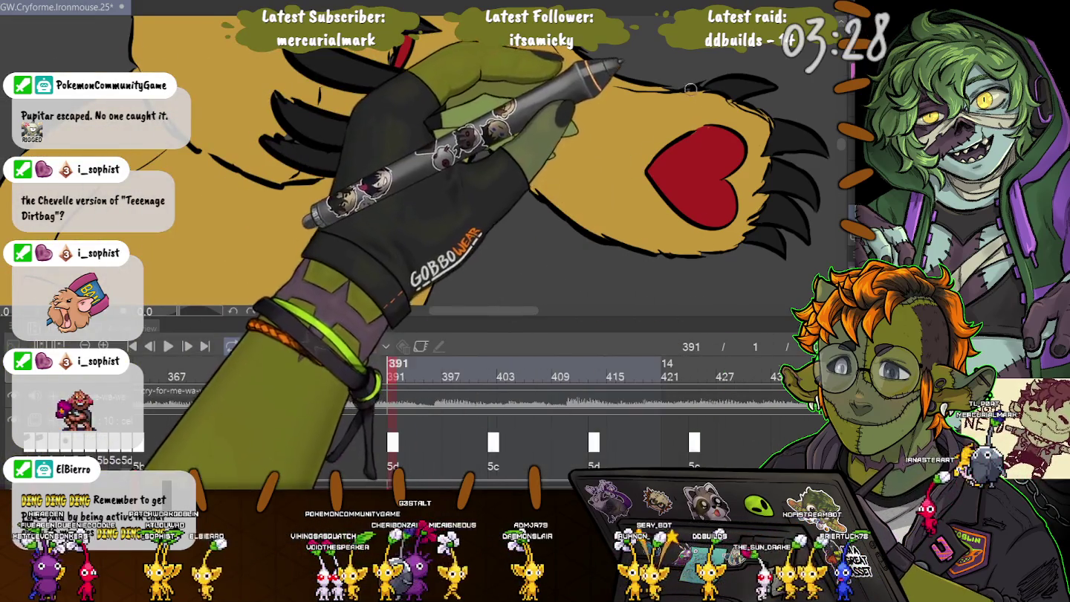
drag(297, 134, 347, 167)
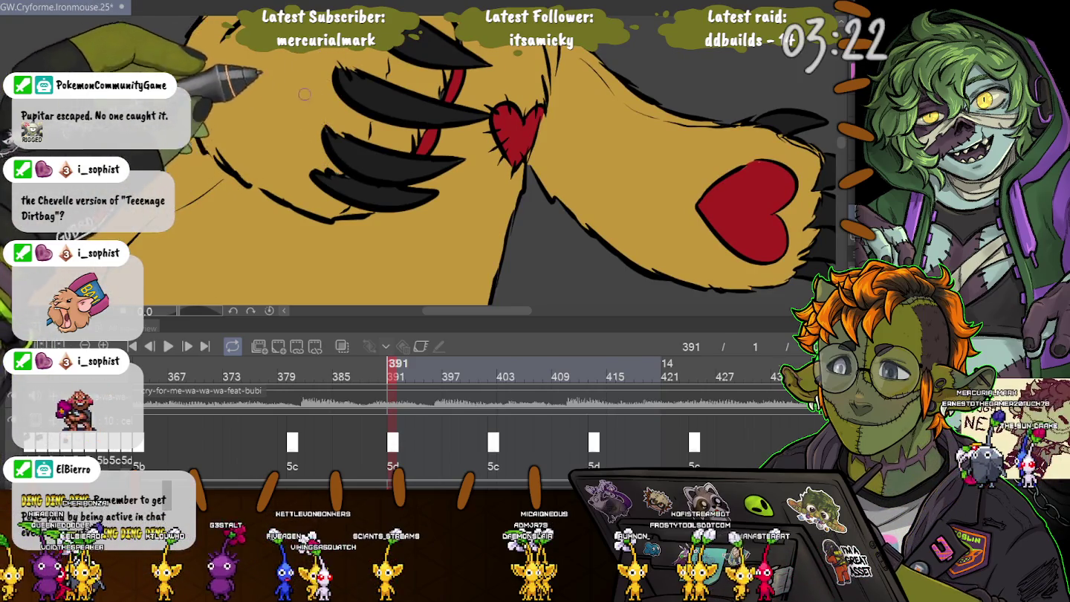
mouse_move(561, 30)
mouse_down()
mouse_move(571, 118)
mouse_move(341, 180)
mouse_move(378, 286)
mouse_up()
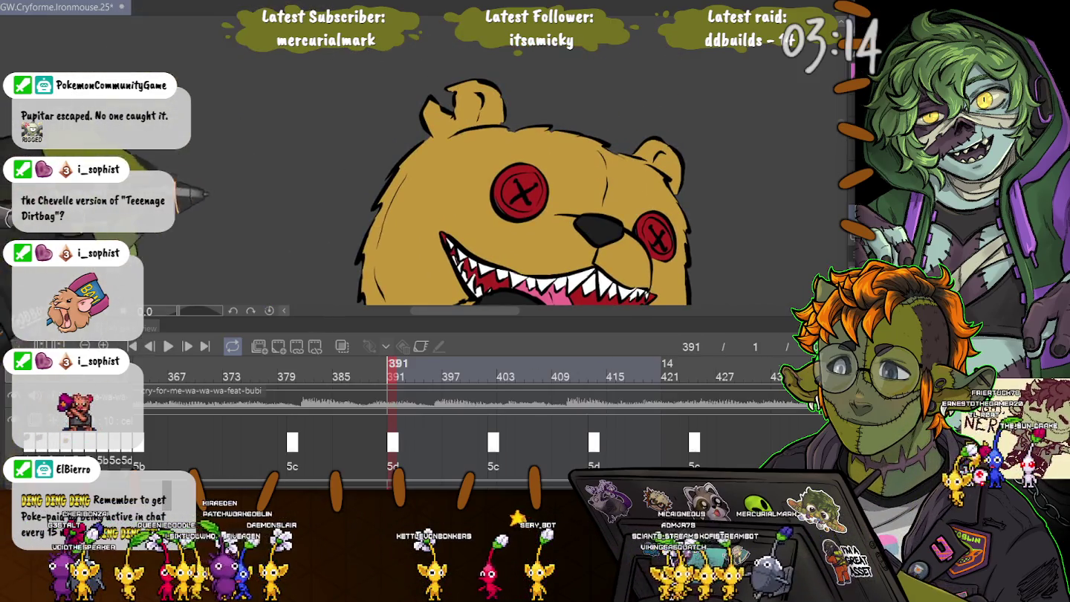
drag(446, 282, 452, 188)
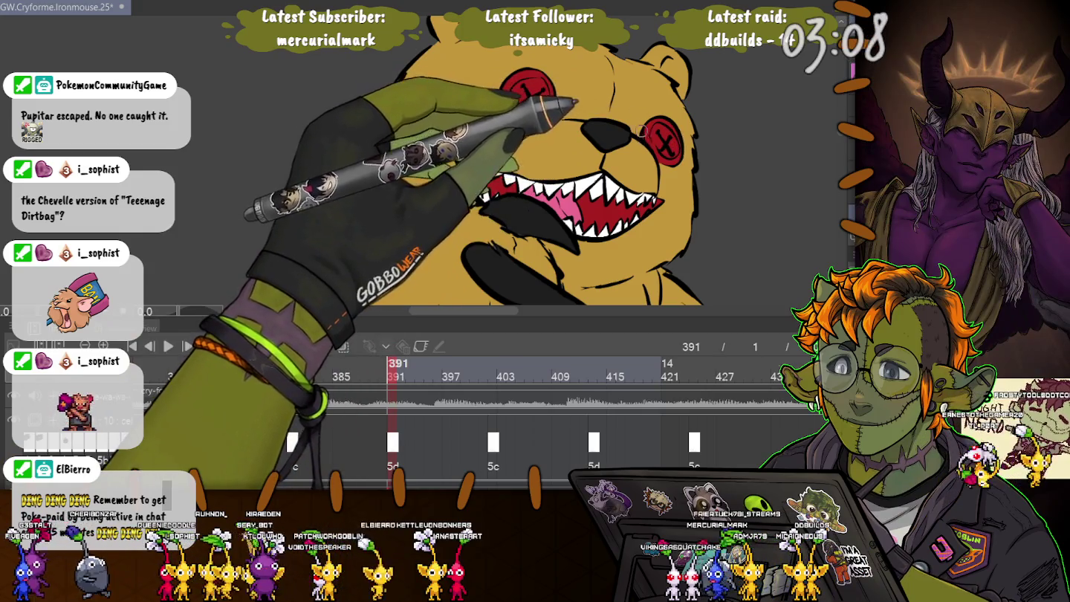
scroll(313, 251, down, 3)
drag(313, 251, 319, 44)
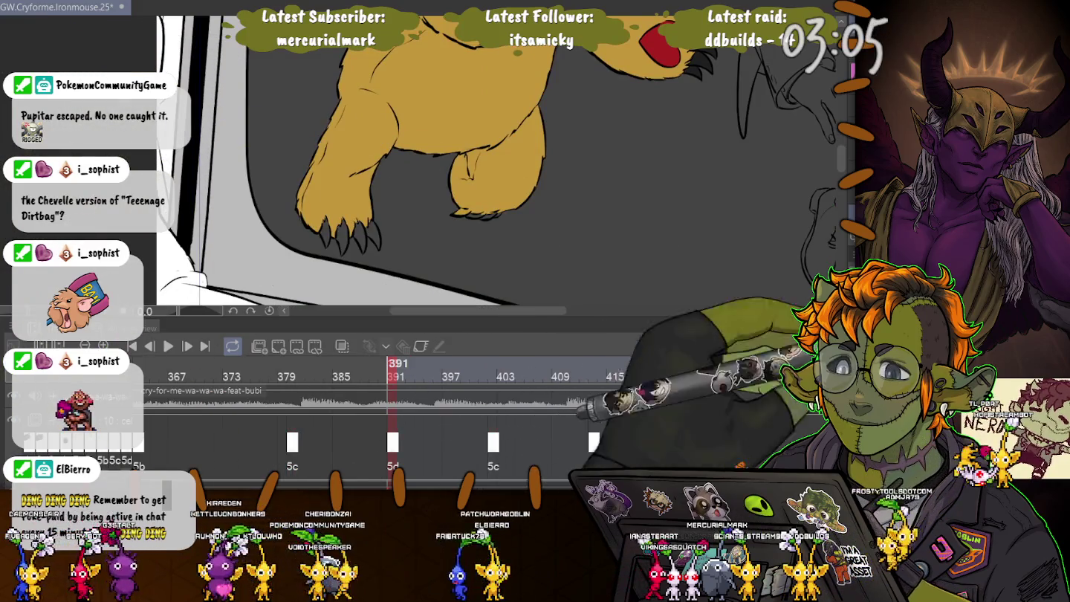
scroll(334, 190, up, 3)
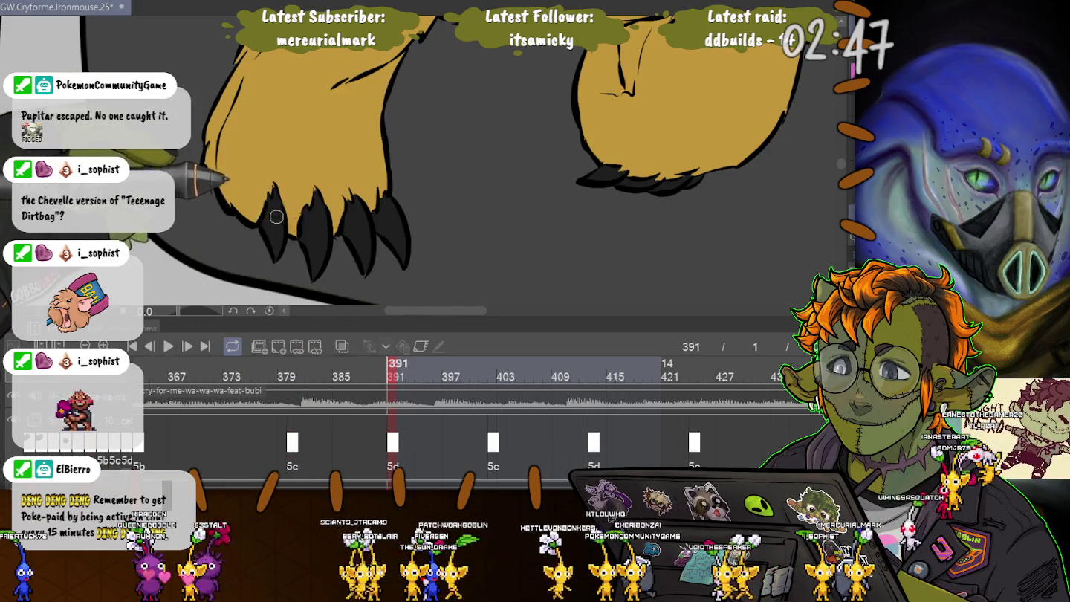
drag(272, 216, 312, 298)
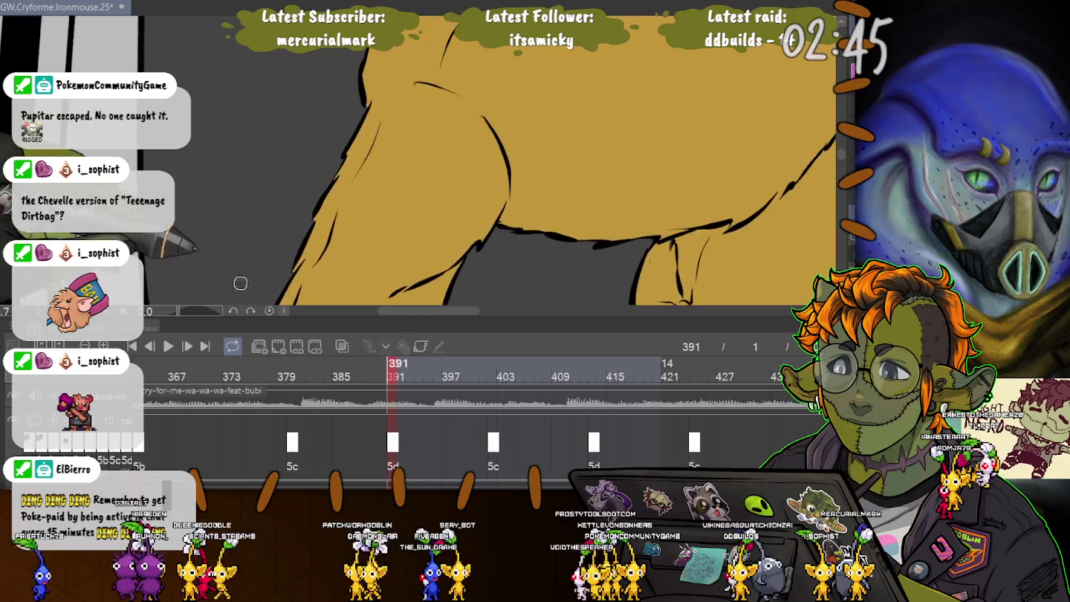
scroll(307, 213, down, 2)
scroll(317, 134, down, 2)
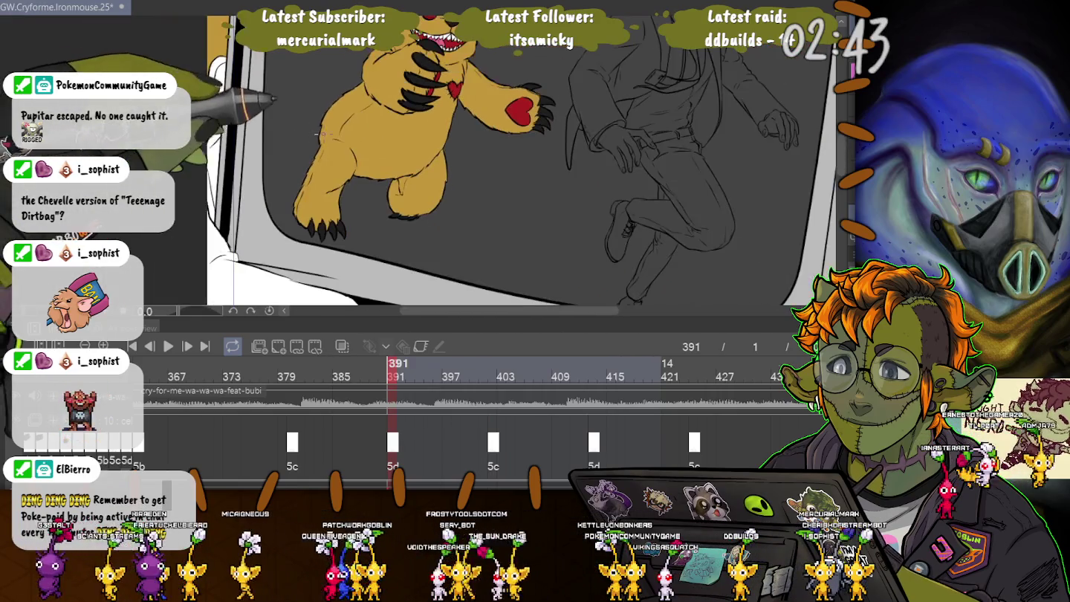
drag(245, 224, 309, 267)
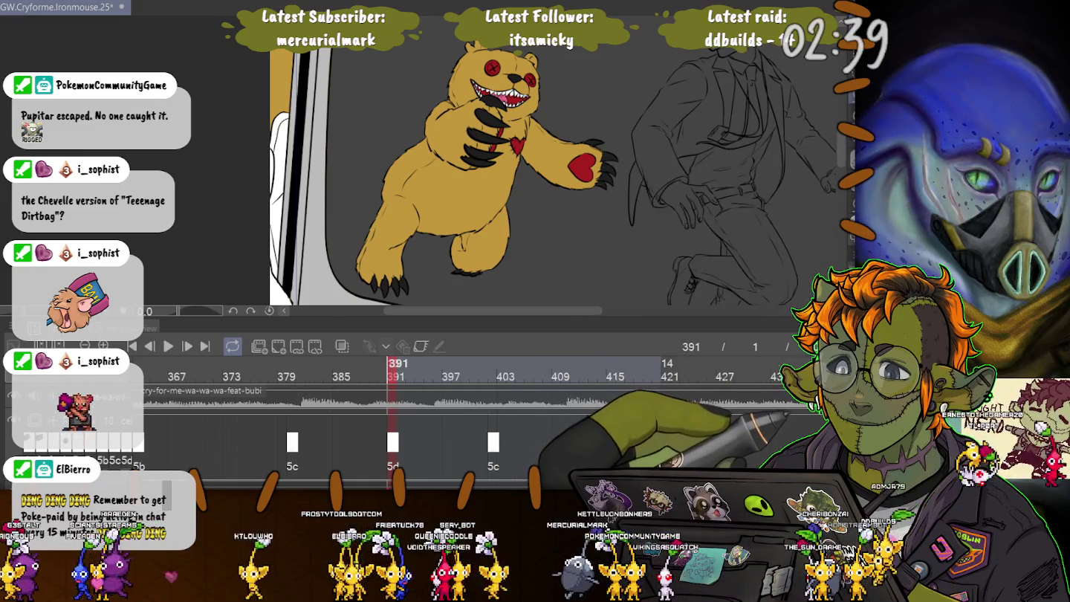
scroll(484, 108, up, 2)
scroll(484, 108, up, 1)
scroll(485, 107, up, 1)
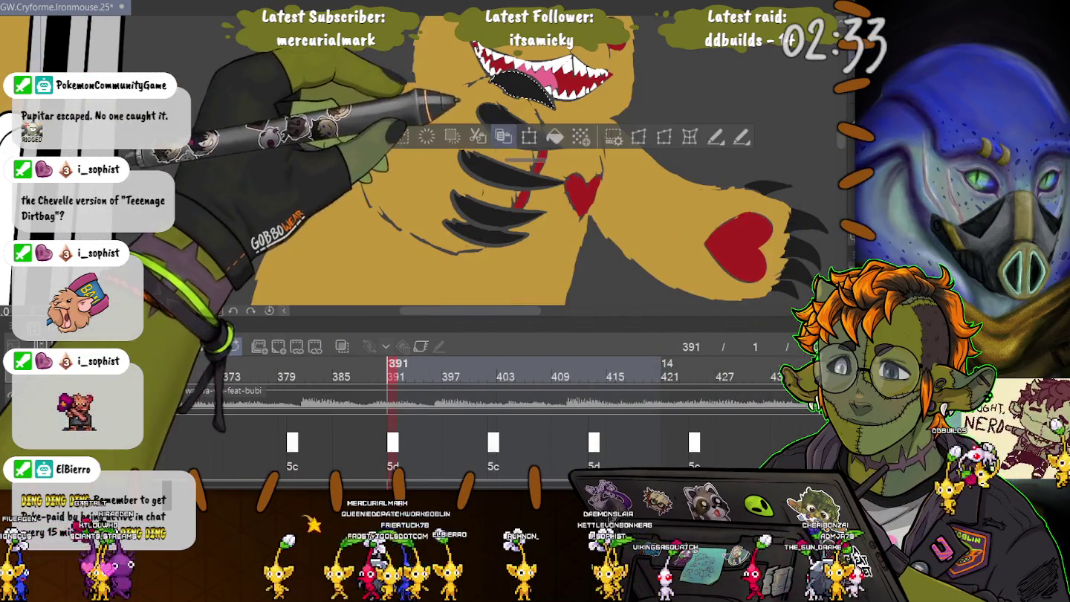
Step: Select the bear's four claws one after another with Auto Select
click(513, 93)
click(516, 126)
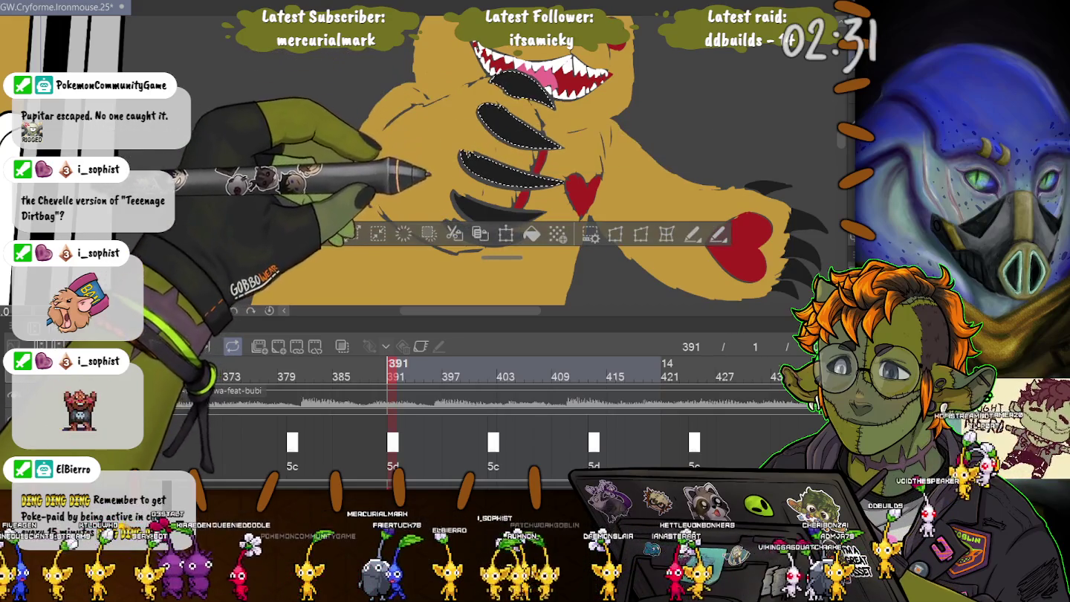
click(506, 168)
click(495, 204)
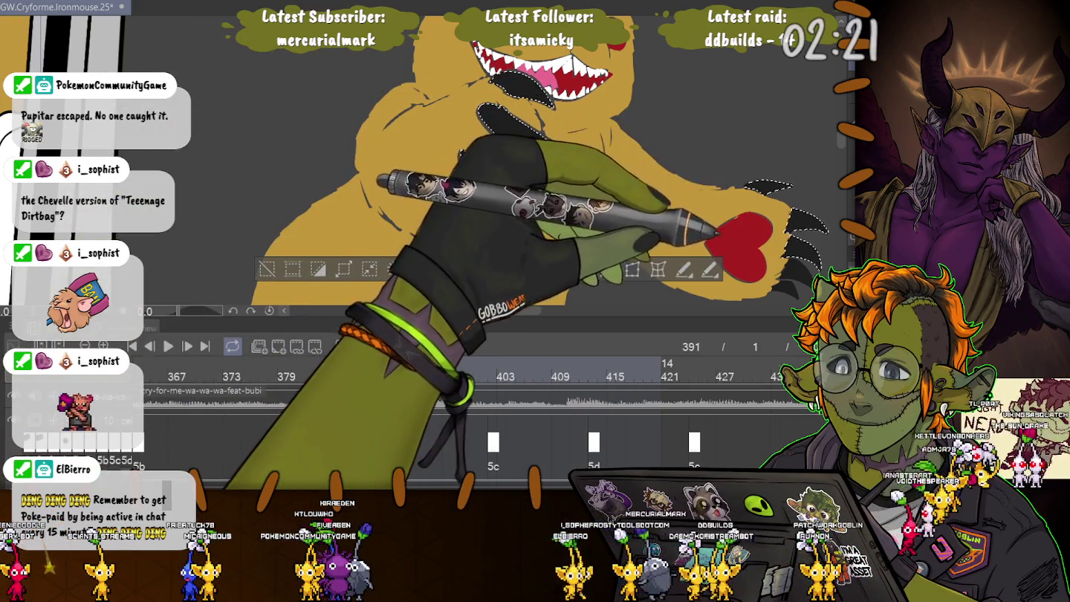
scroll(520, 164, down, 3)
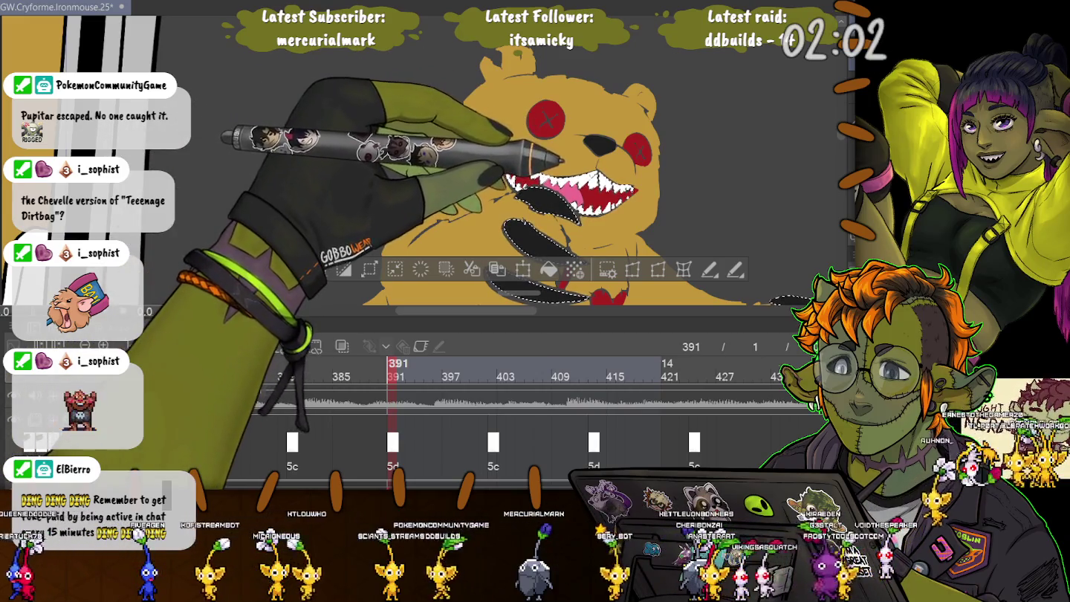
scroll(551, 170, up, 2)
scroll(550, 171, up, 2)
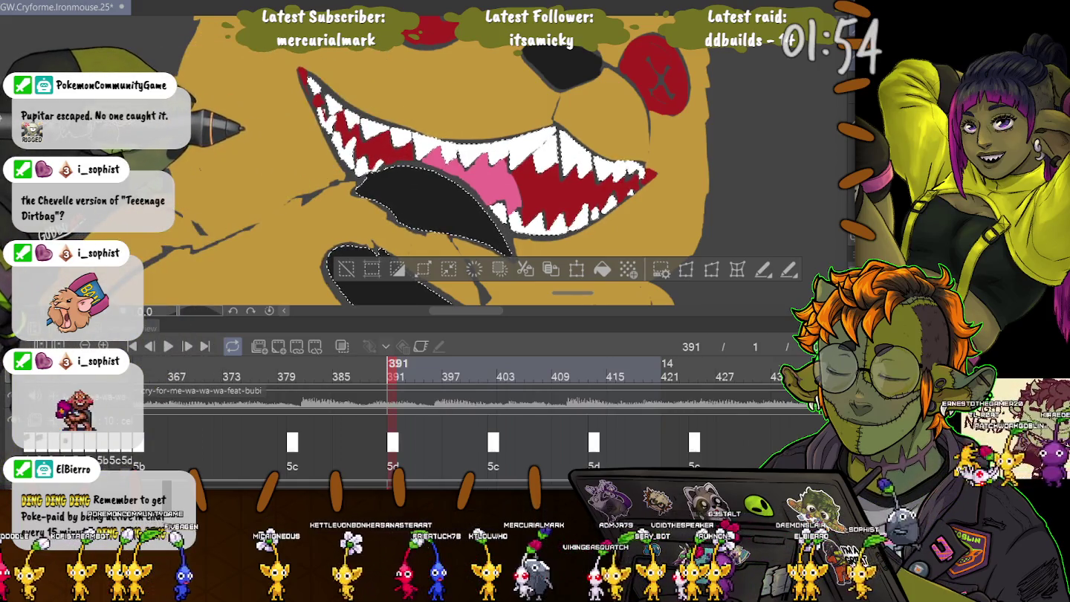
scroll(357, 93, down, 2)
scroll(357, 92, down, 1)
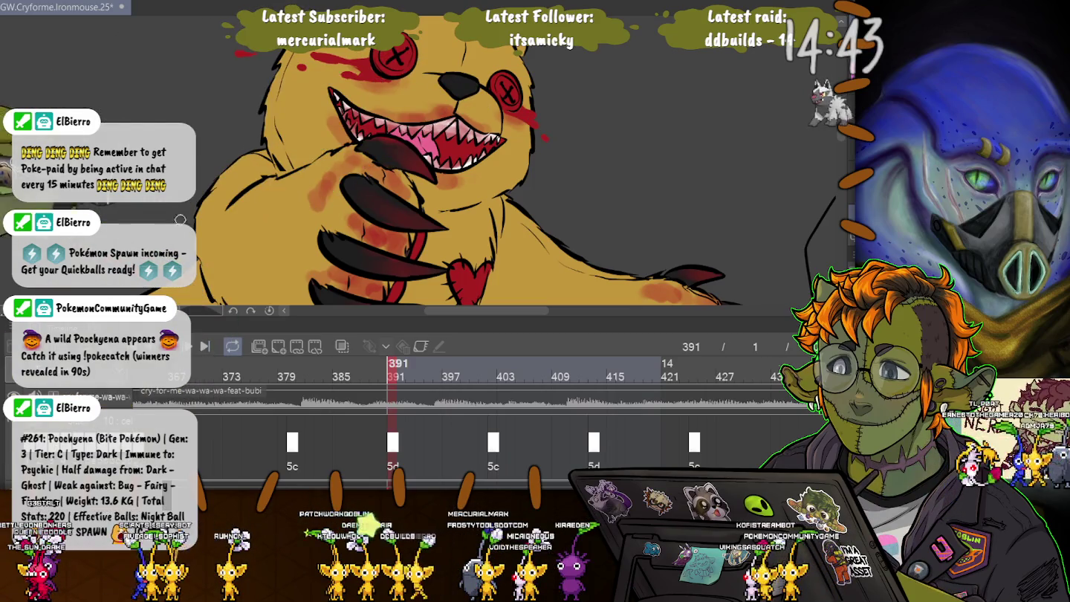
Step: Zoom out to review the blood streaking from the bear's eye and its reddened claws
scroll(309, 246, down, 5)
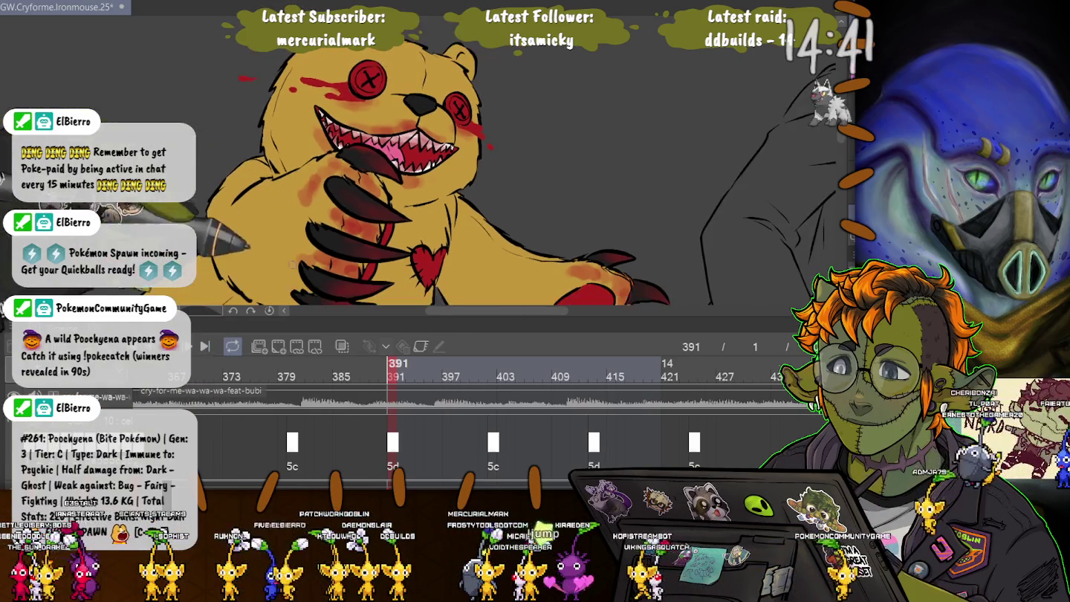
scroll(308, 245, down, 1)
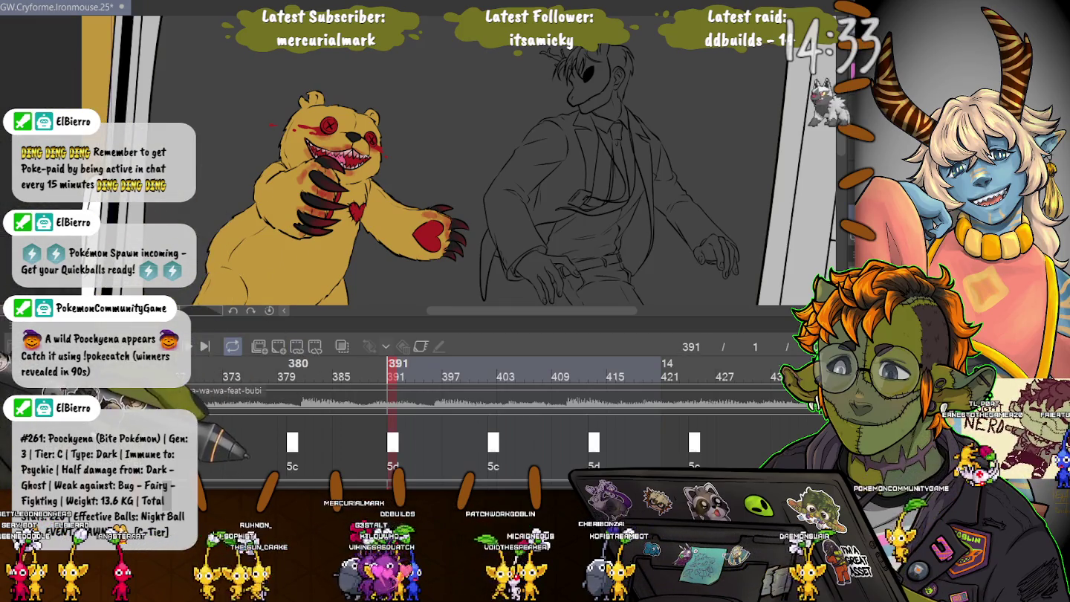
click(291, 366)
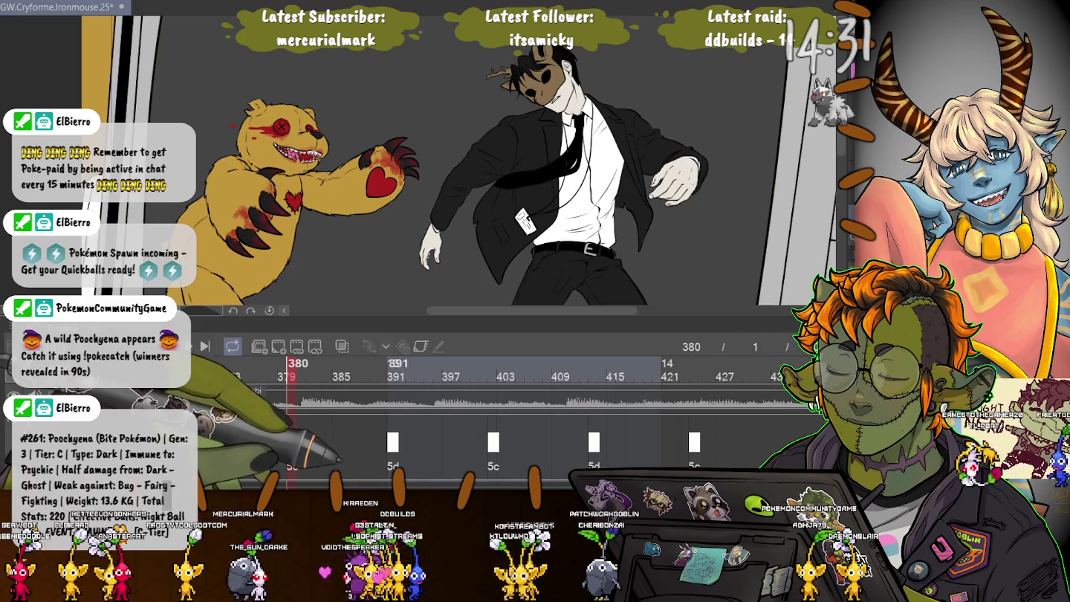
click(397, 365)
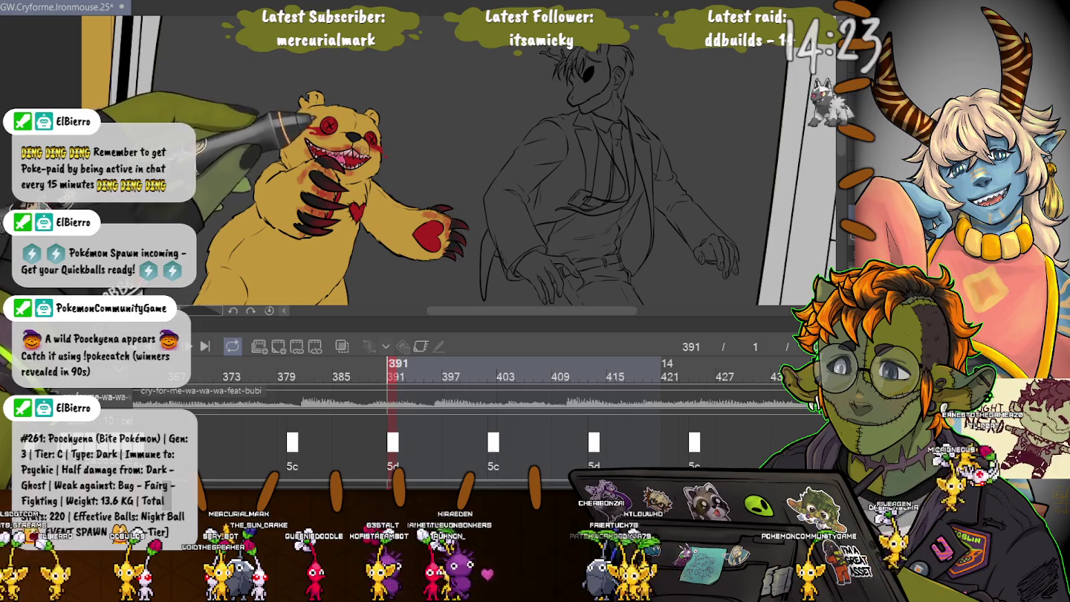
click(298, 368)
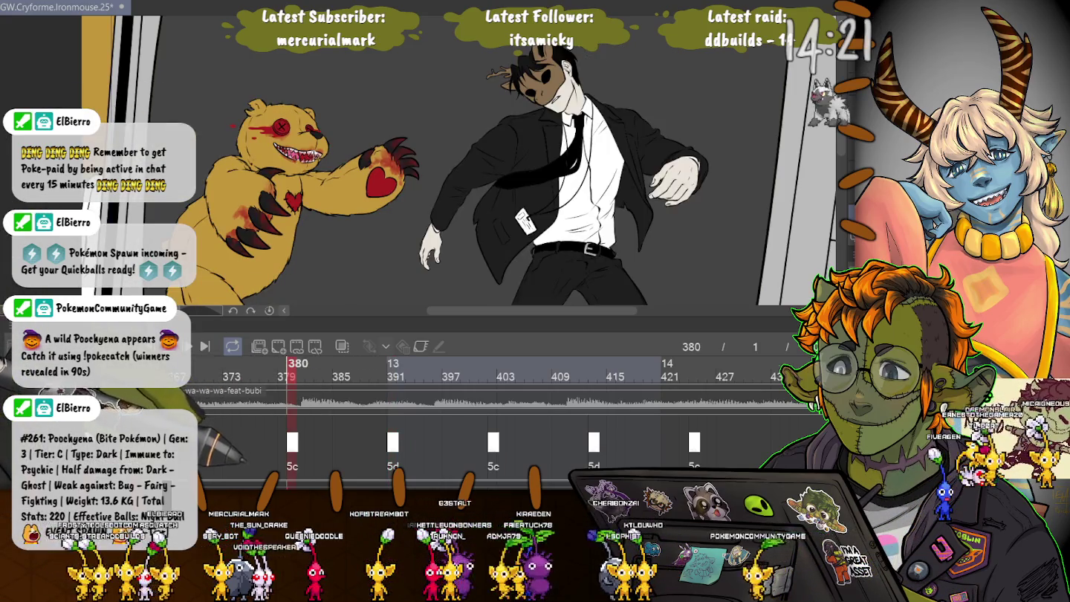
click(396, 365)
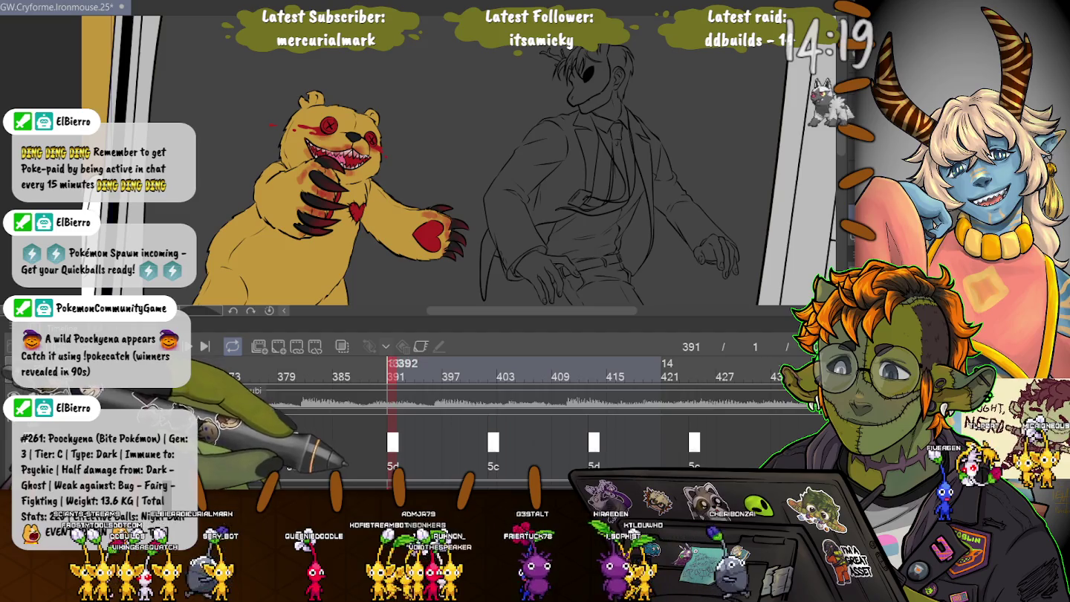
click(298, 368)
click(396, 365)
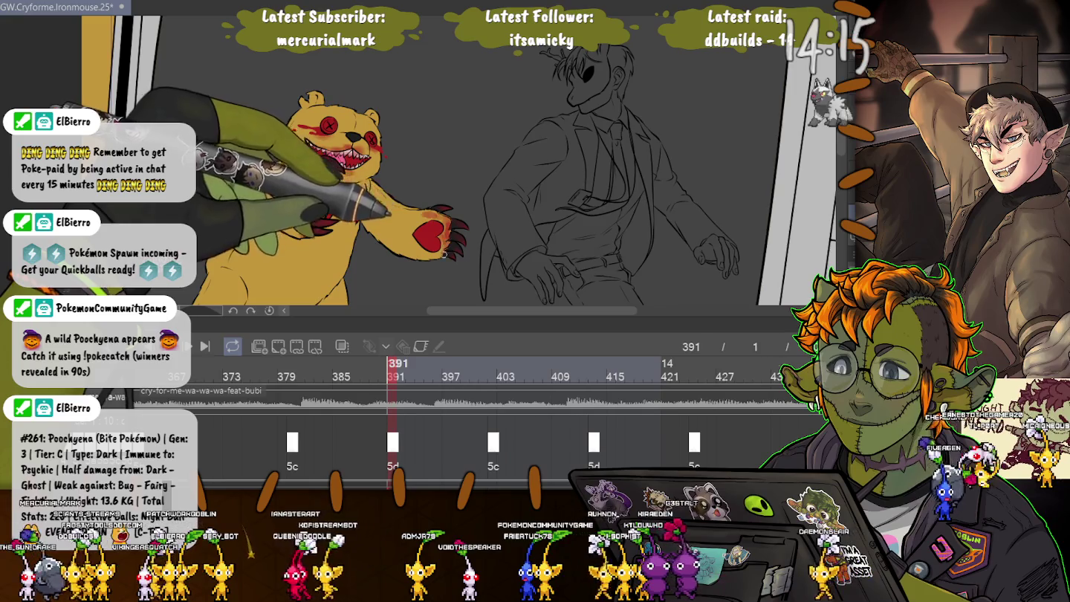
click(298, 365)
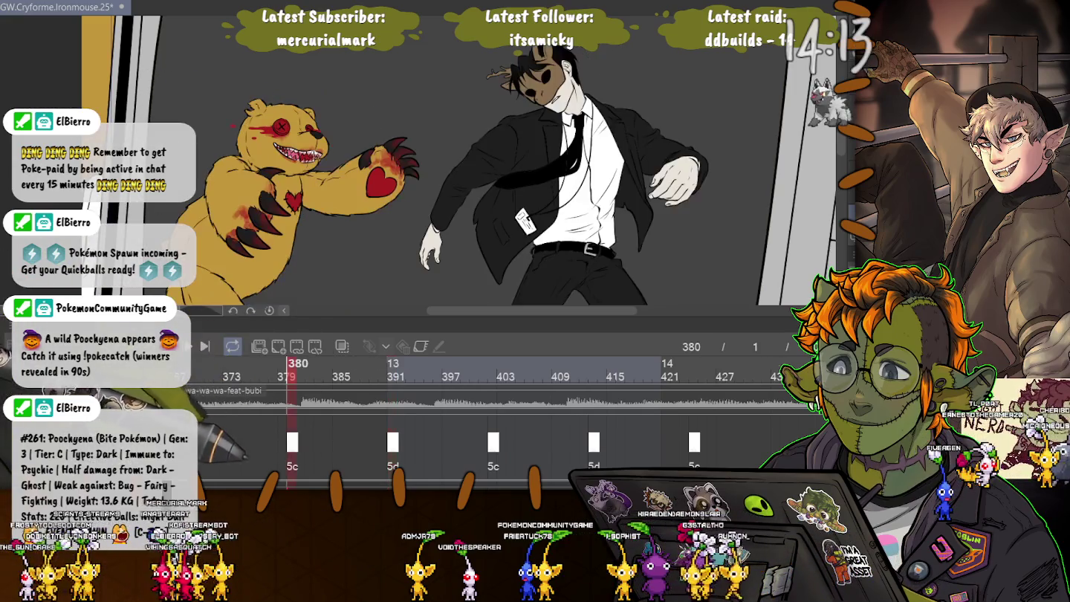
click(397, 366)
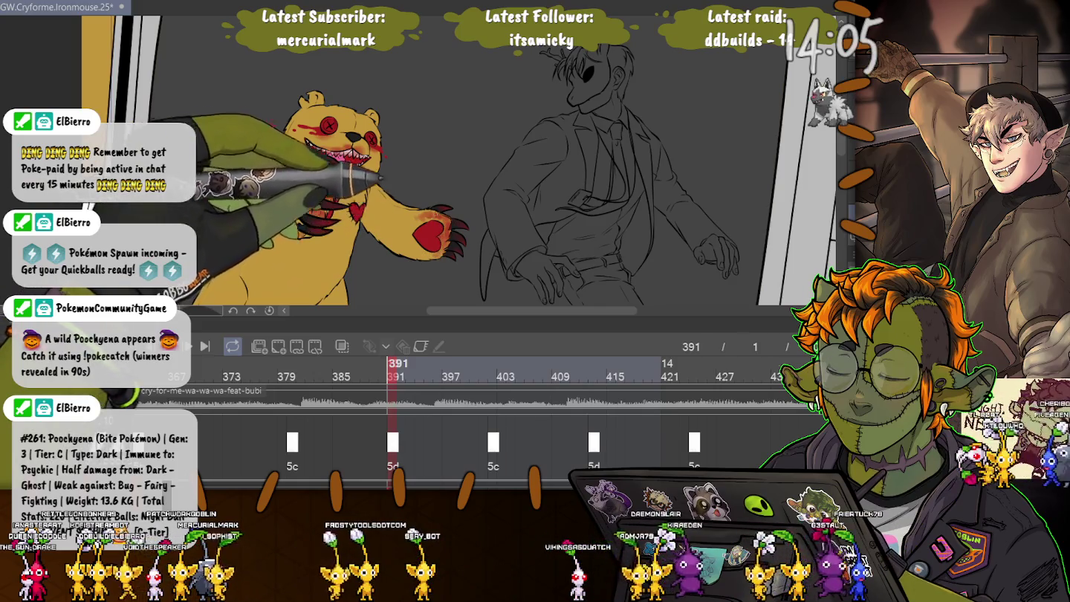
click(291, 365)
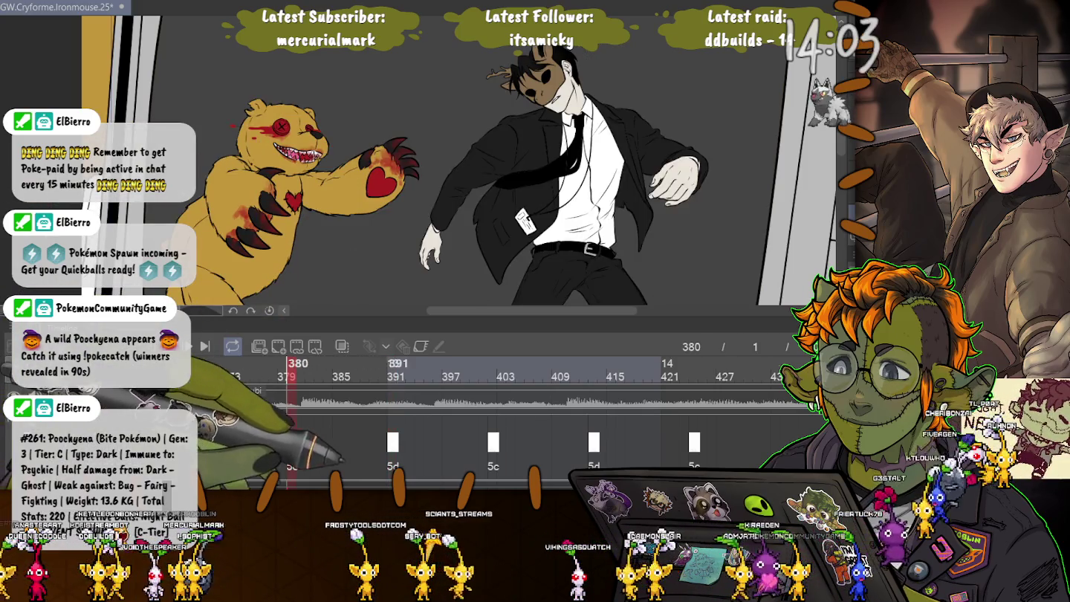
click(396, 364)
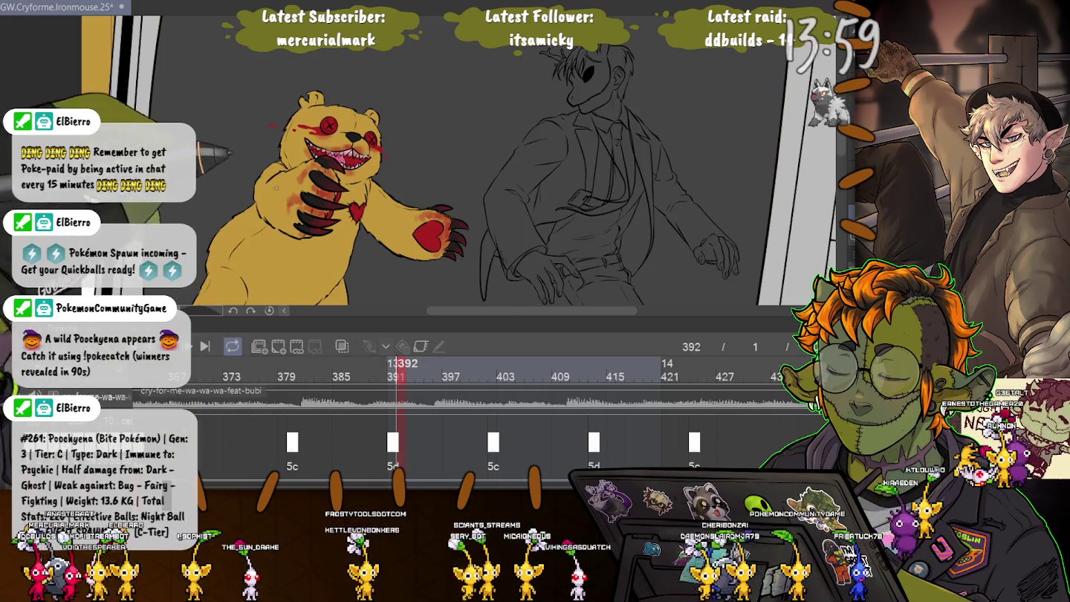
click(292, 365)
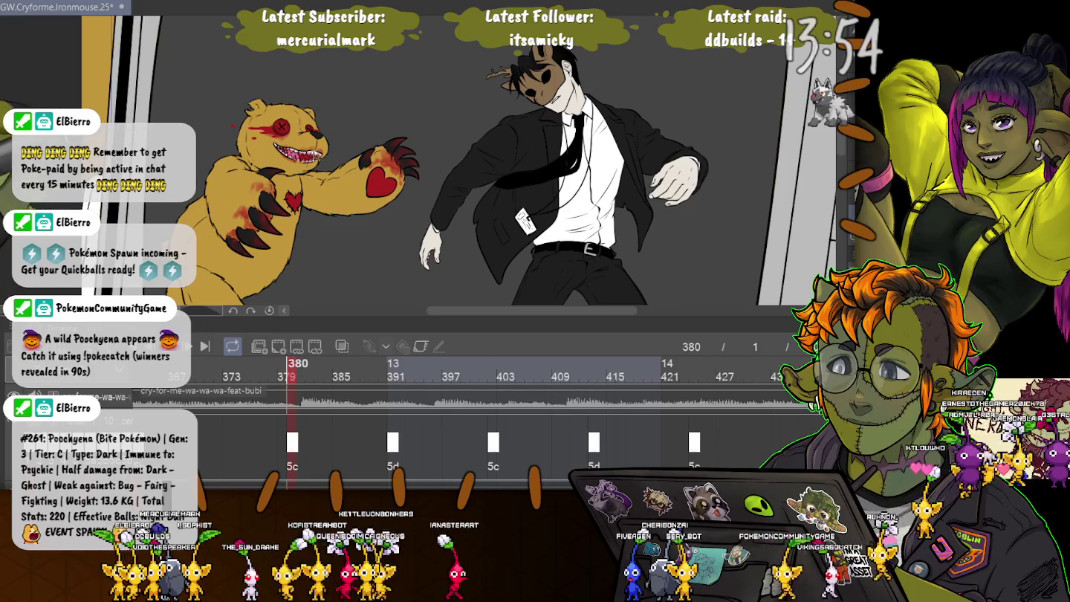
click(396, 364)
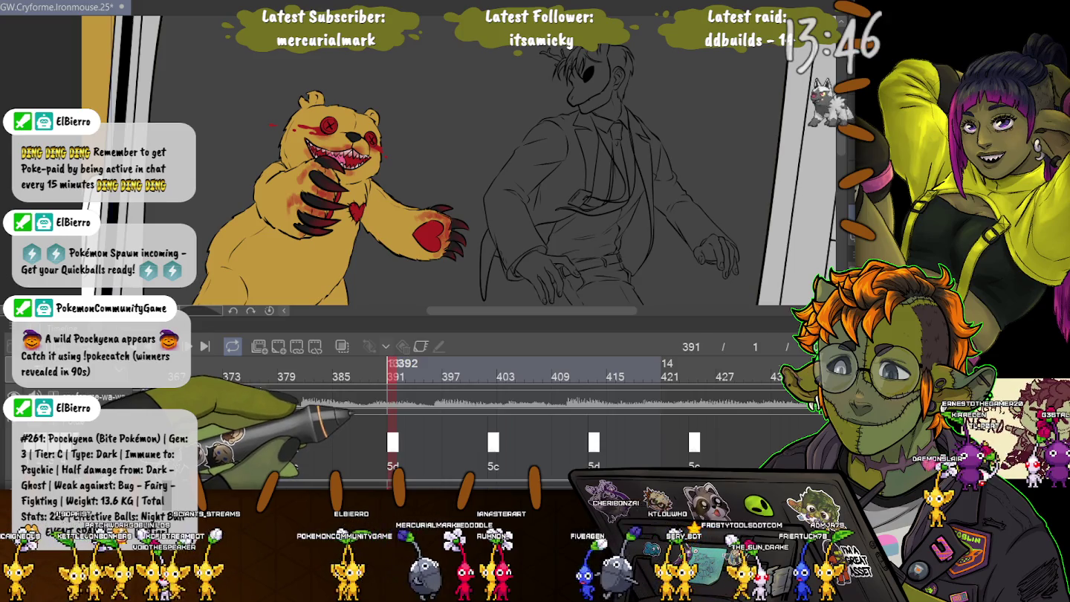
key(Left)
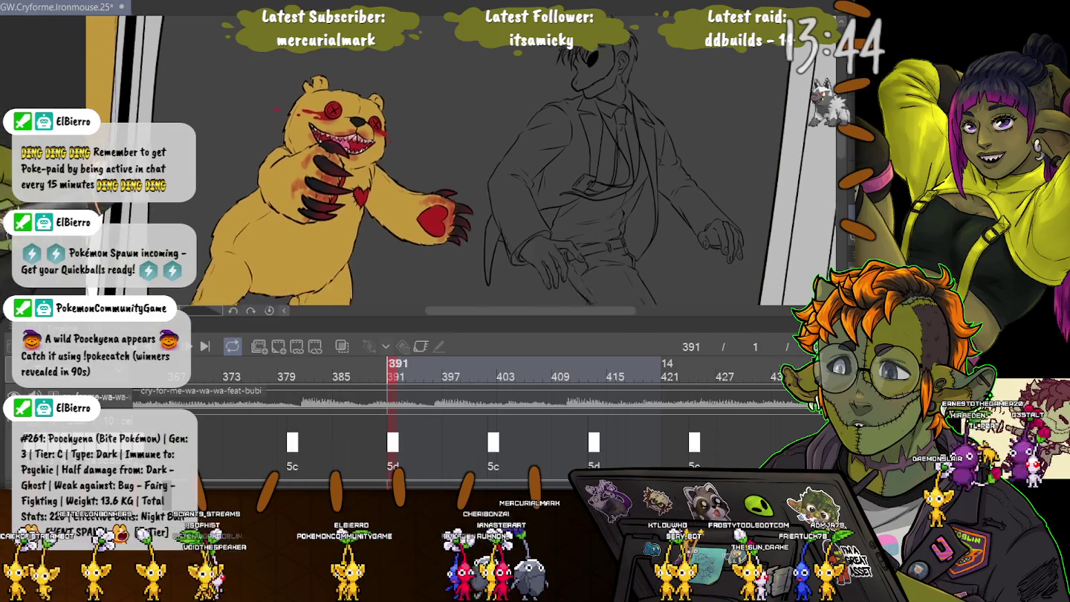
drag(334, 185, 408, 119)
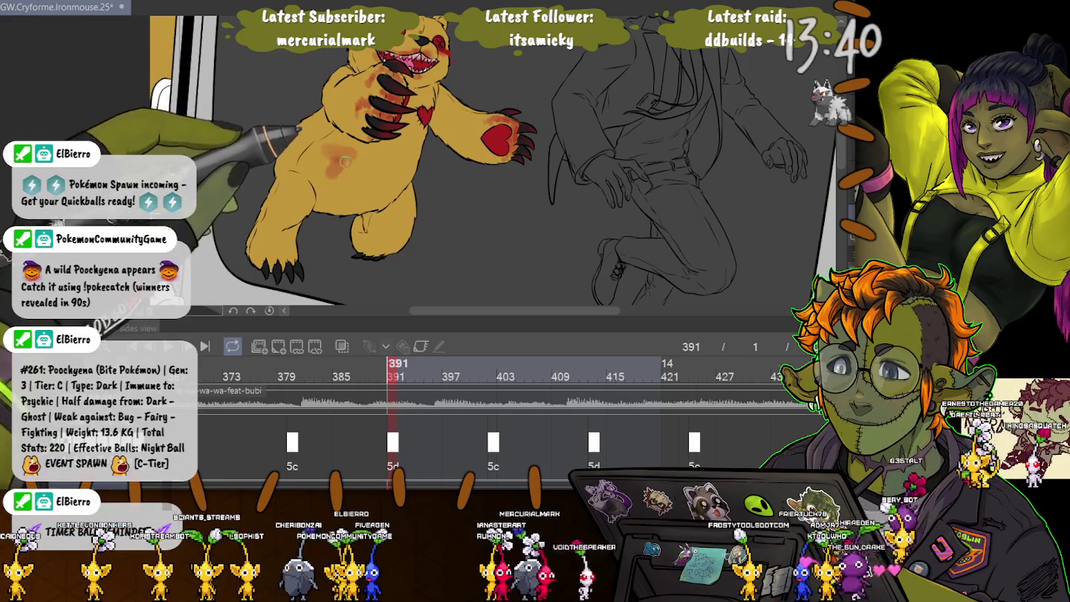
drag(327, 152, 356, 170)
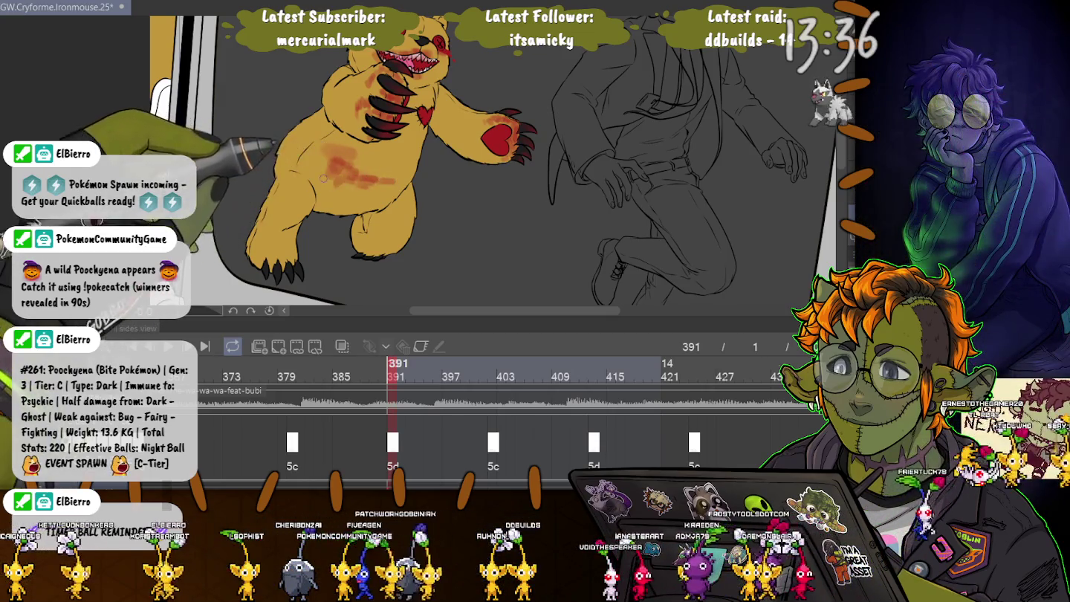
mouse_move(326, 181)
mouse_down()
mouse_move(375, 155)
mouse_move(400, 216)
mouse_move(371, 186)
mouse_up()
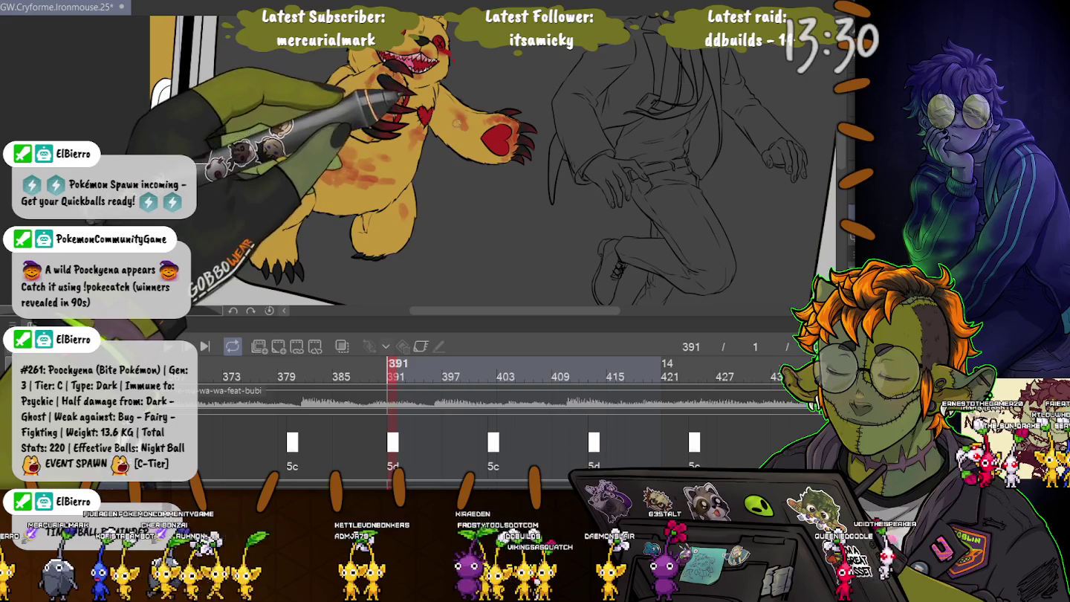
click(301, 375)
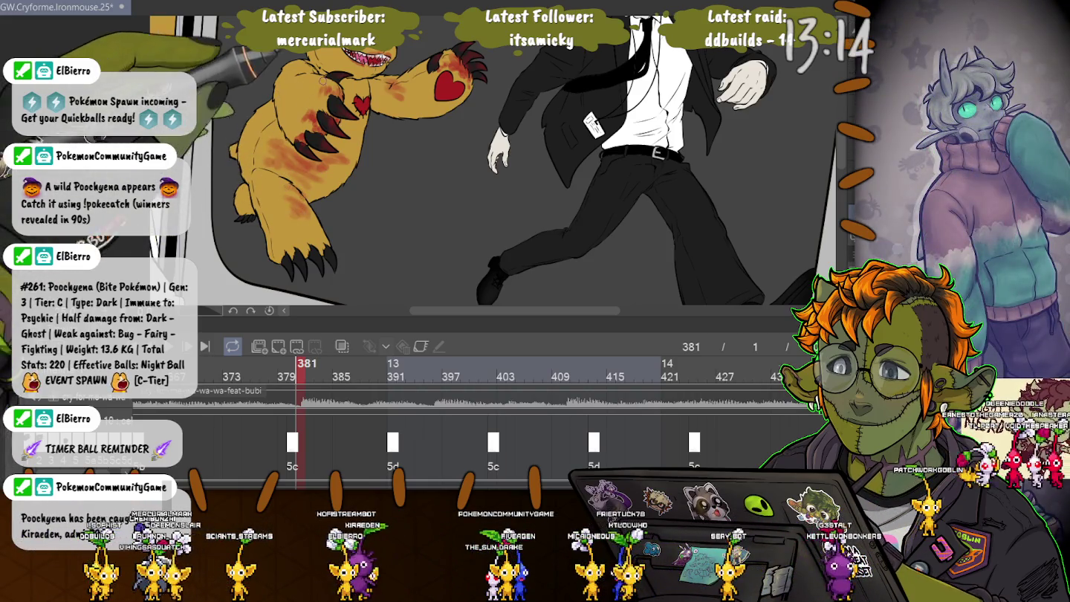
click(392, 443)
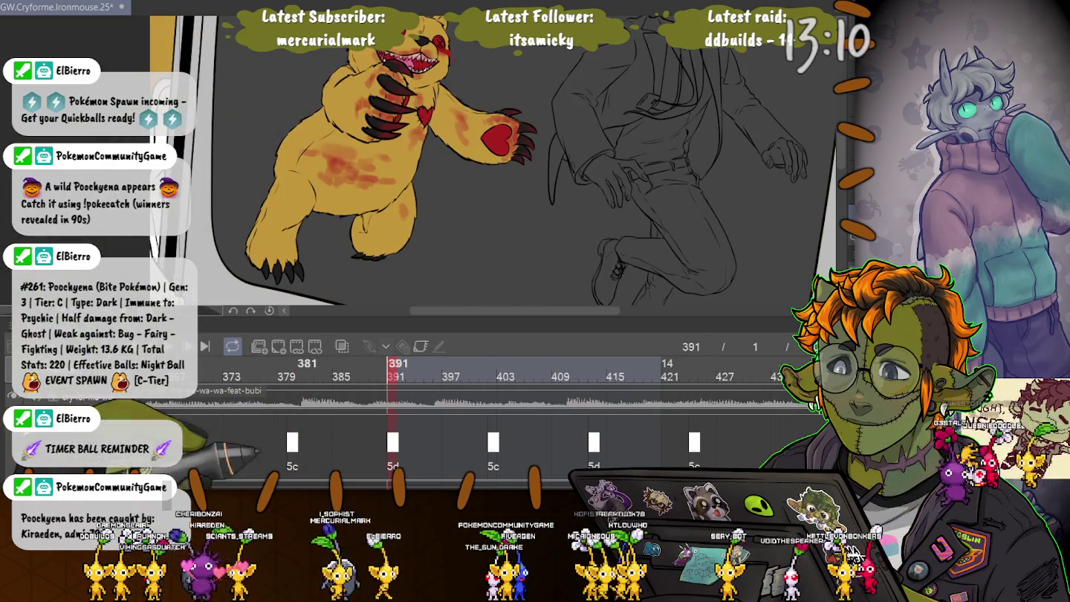
click(292, 442)
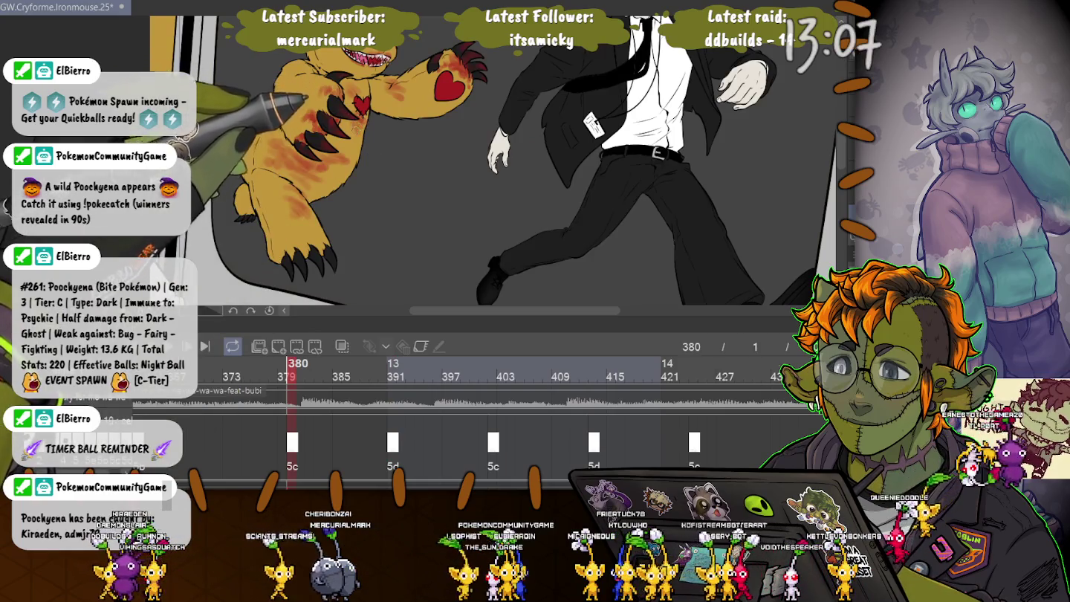
click(393, 443)
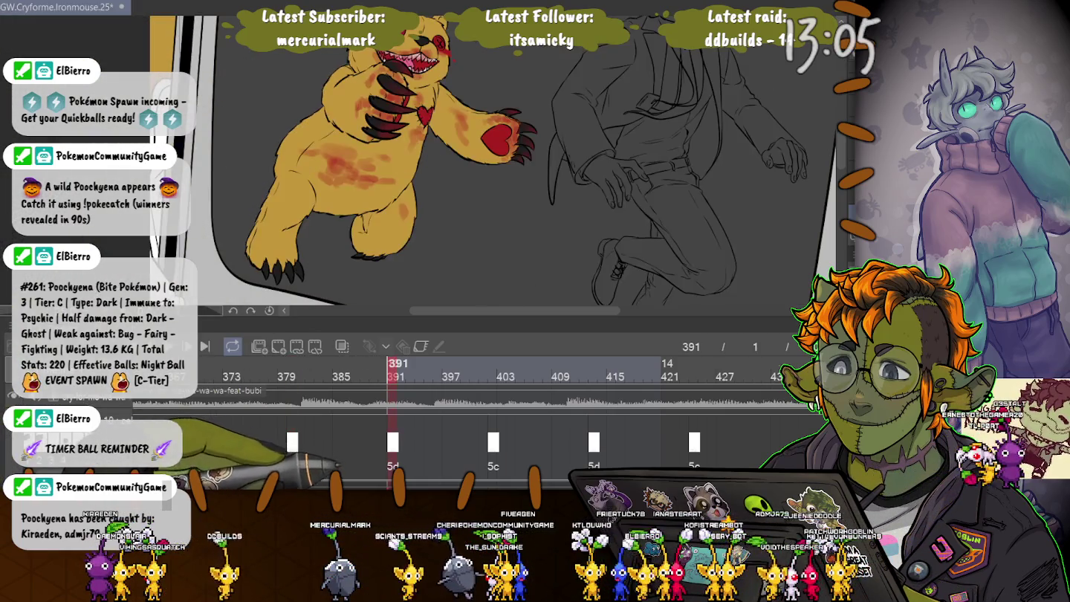
click(292, 442)
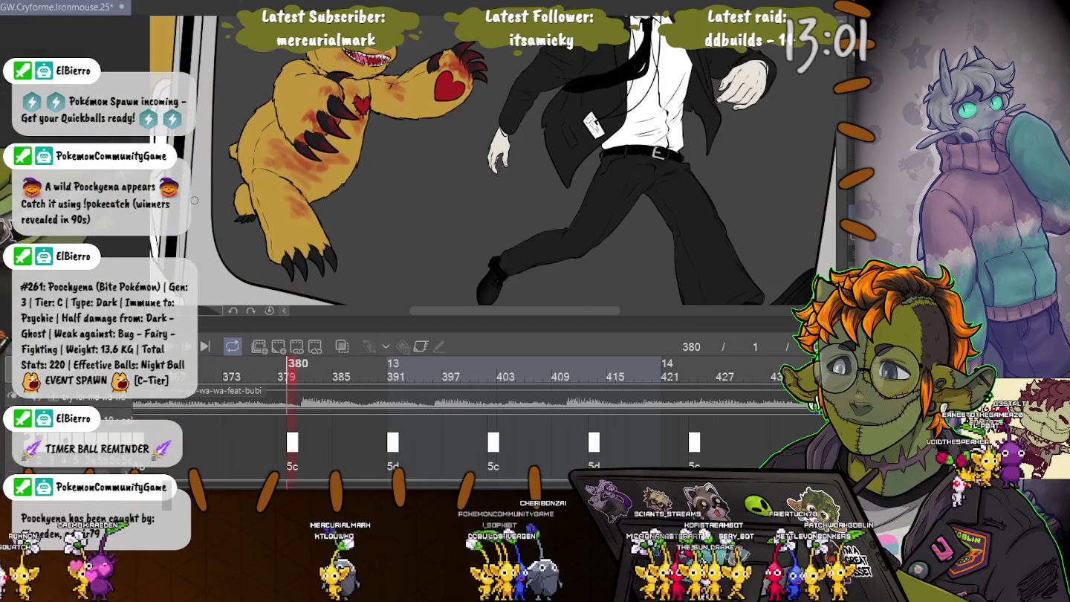
click(392, 442)
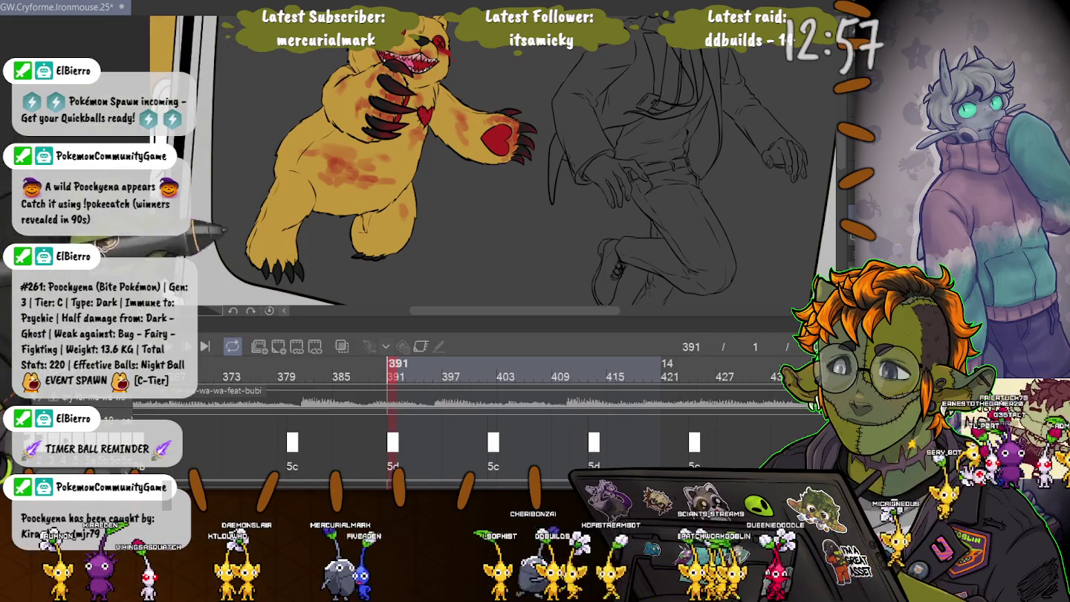
click(291, 442)
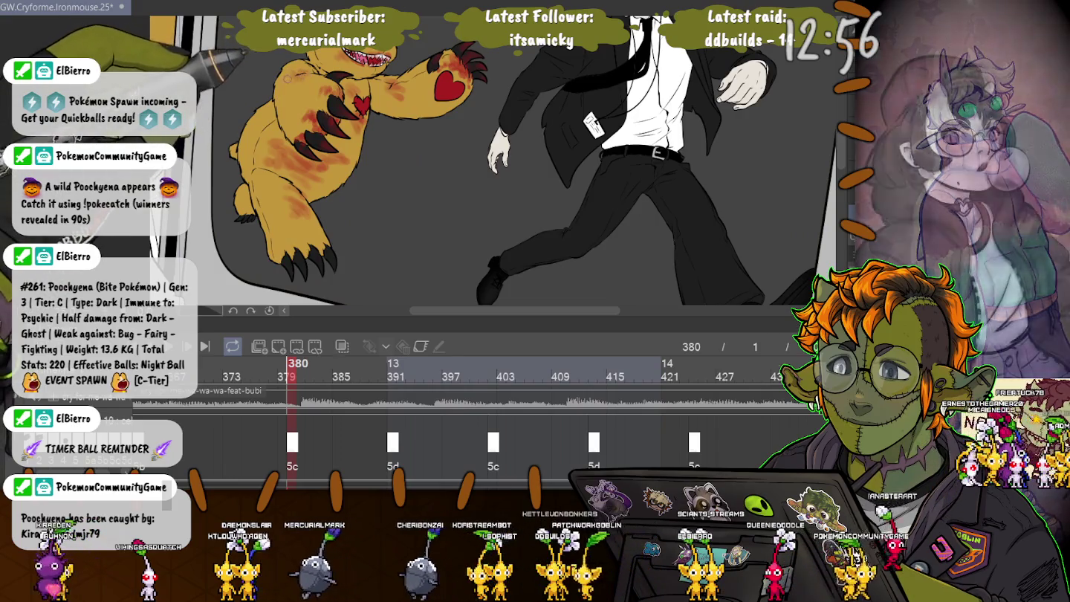
click(397, 366)
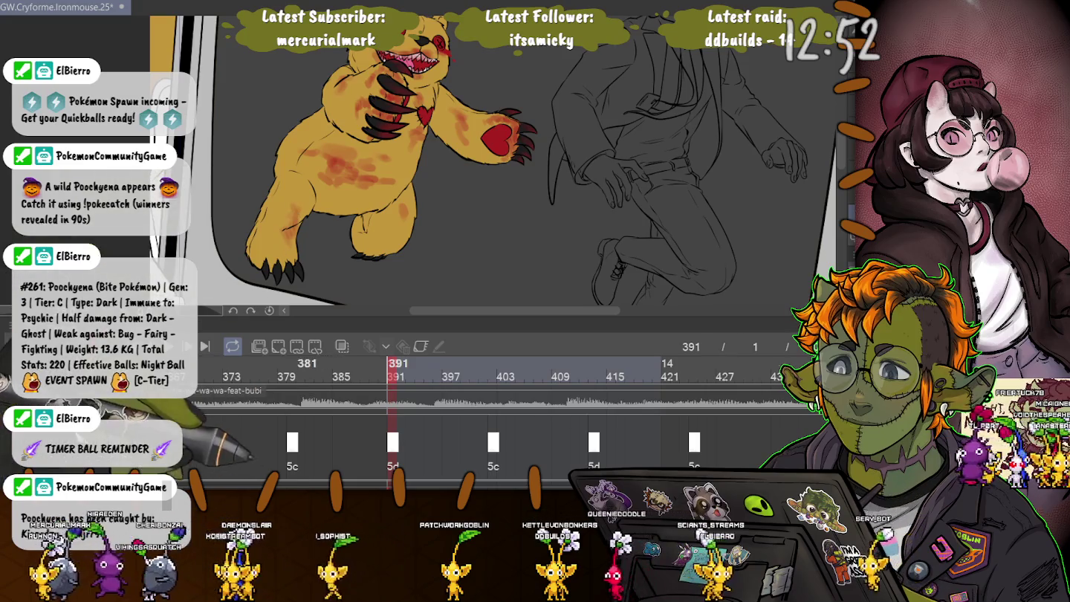
click(301, 365)
click(396, 365)
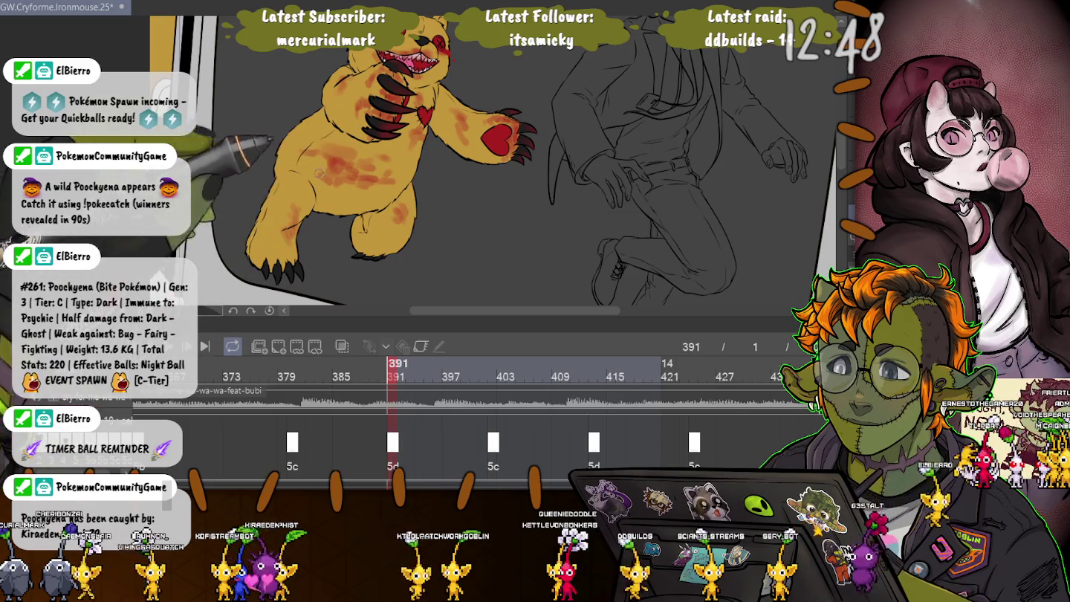
click(296, 365)
click(397, 366)
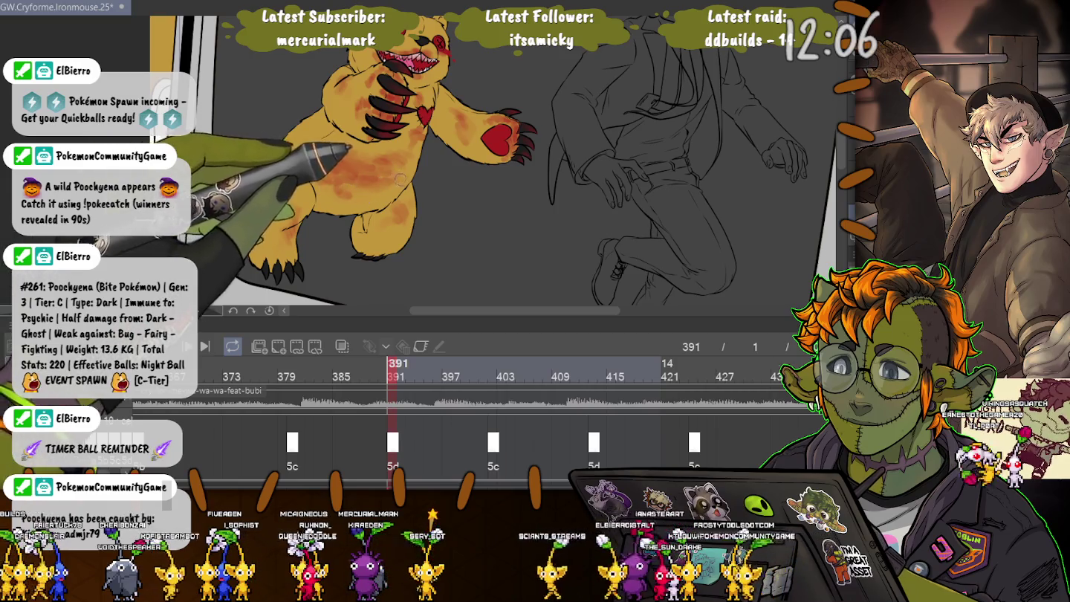
key(Left)
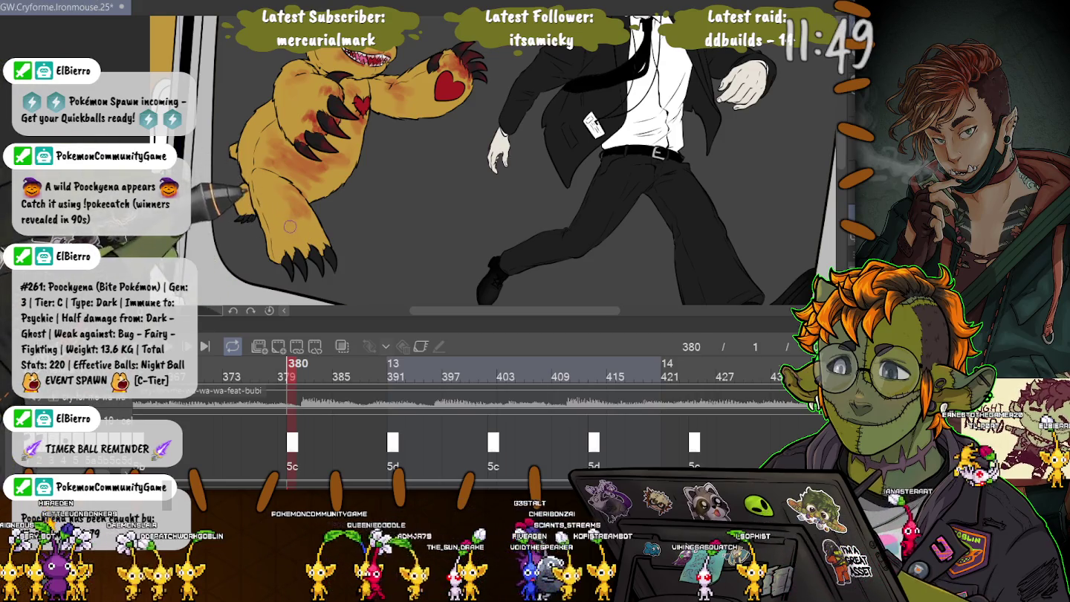
click(392, 364)
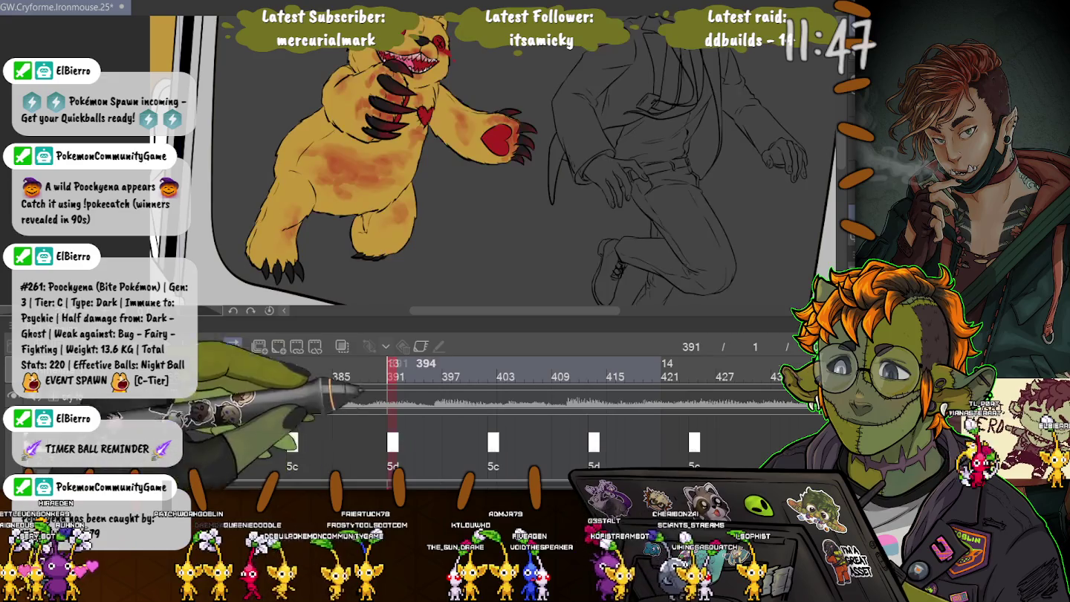
Step: Reset the rotation and zoom to show the whole frame, then save the file
key(ctrl+0)
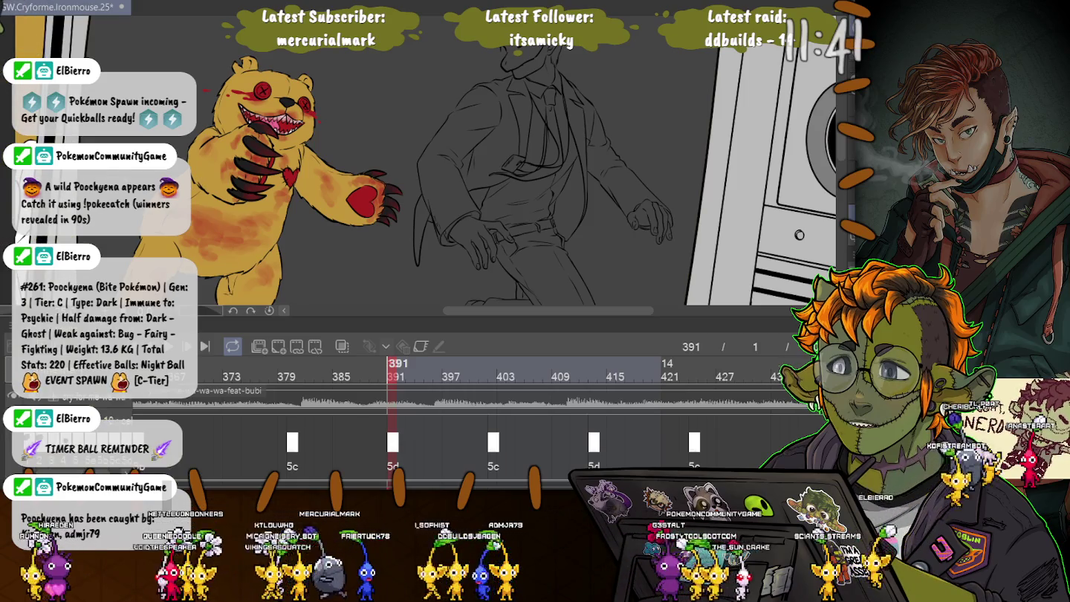
key(ctrl+s)
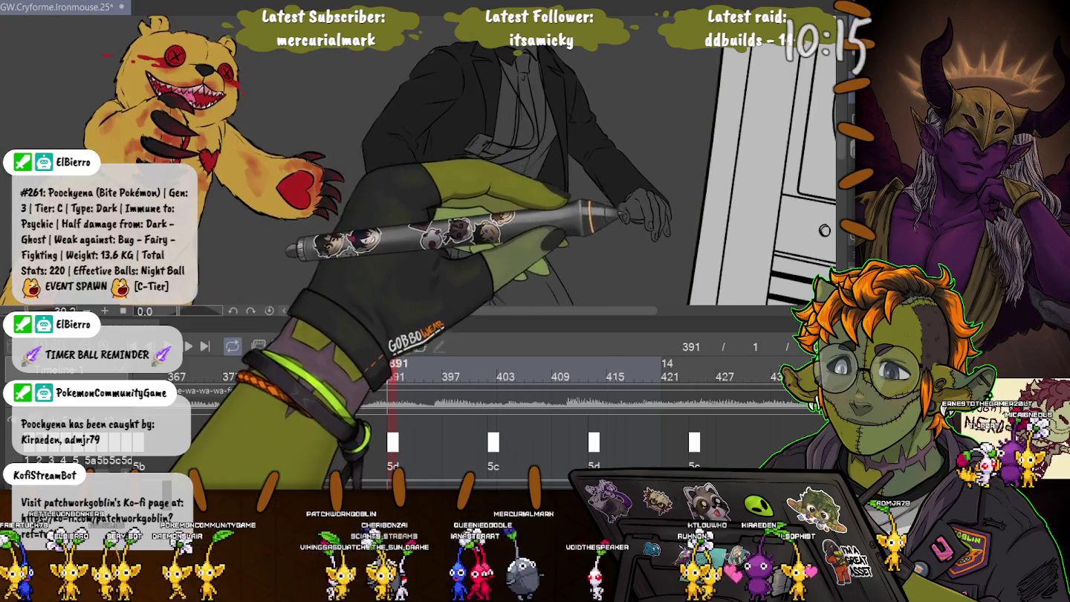
Step: Zoom in on the torso and fill the suited figure's trousers dark grey
scroll(416, 164, up, 3)
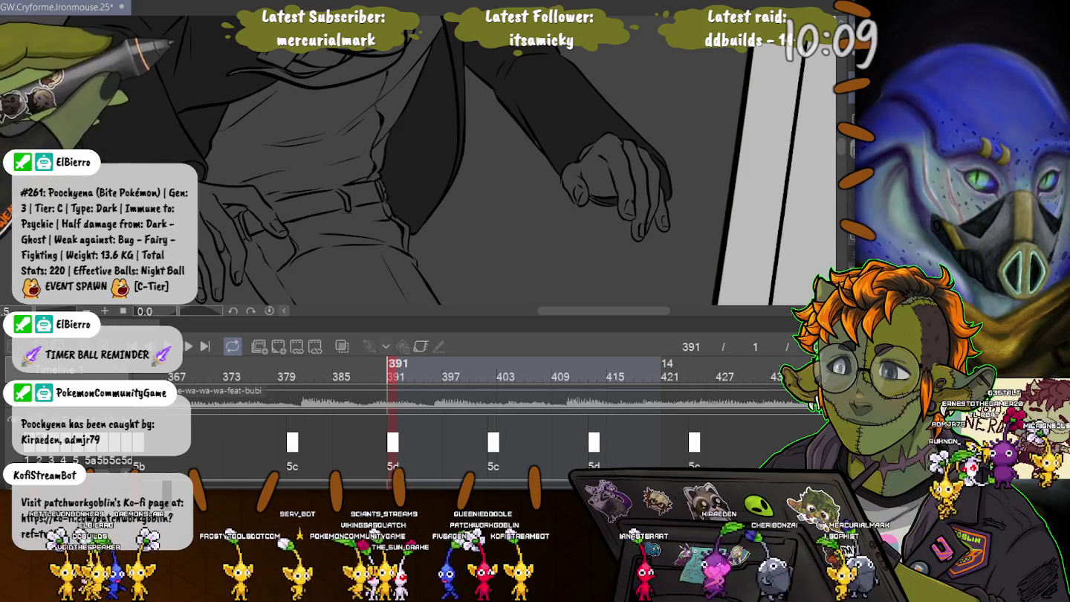
click(267, 215)
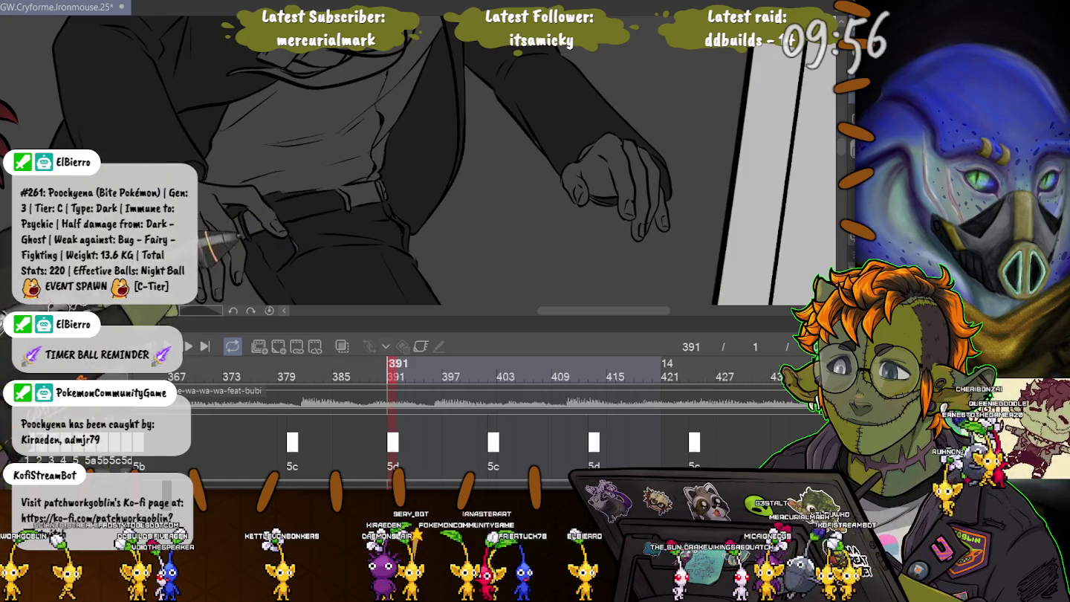
scroll(417, 165, up, 5)
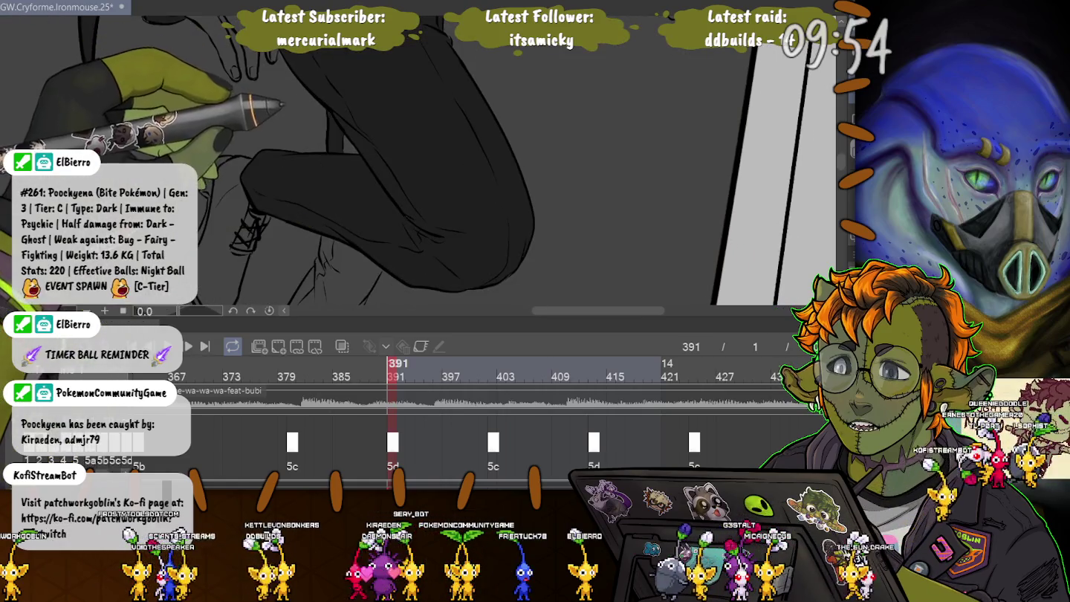
scroll(416, 163, up, 5)
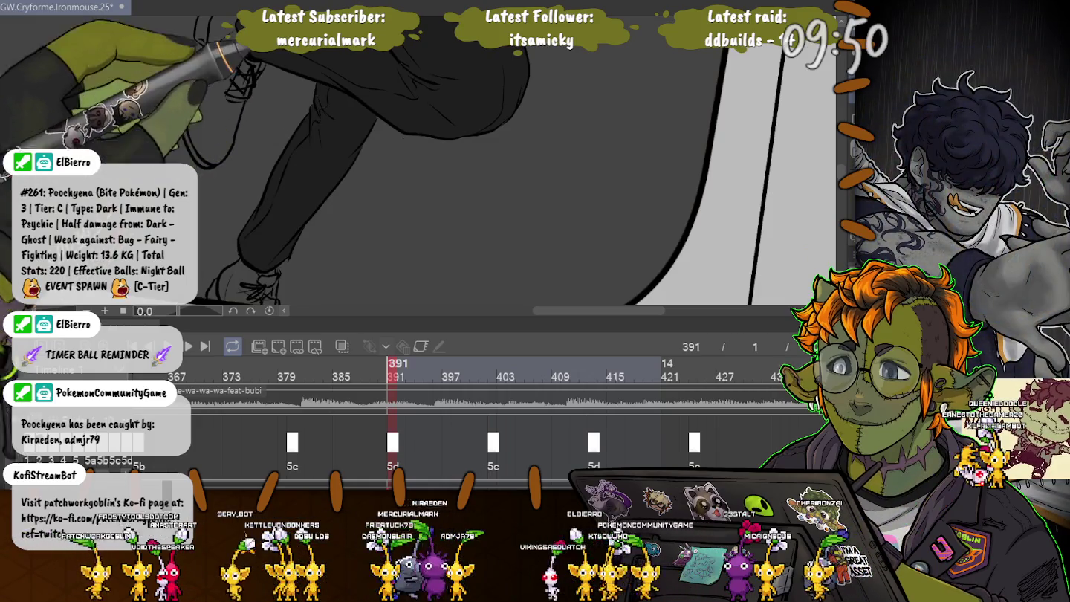
scroll(416, 164, up, 3)
scroll(417, 163, up, 3)
scroll(416, 163, up, 2)
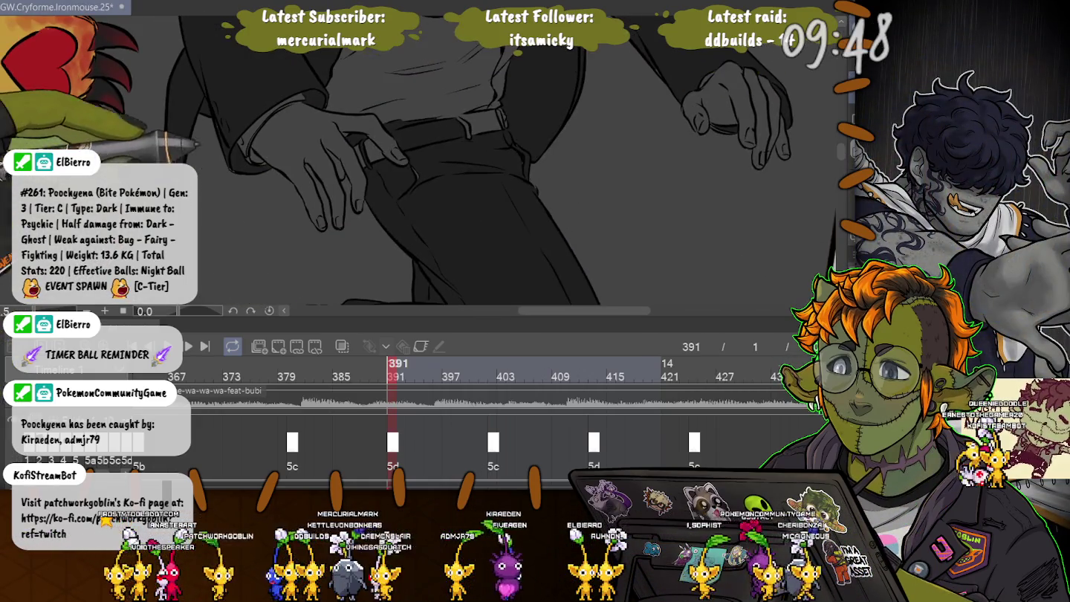
scroll(417, 163, up, 3)
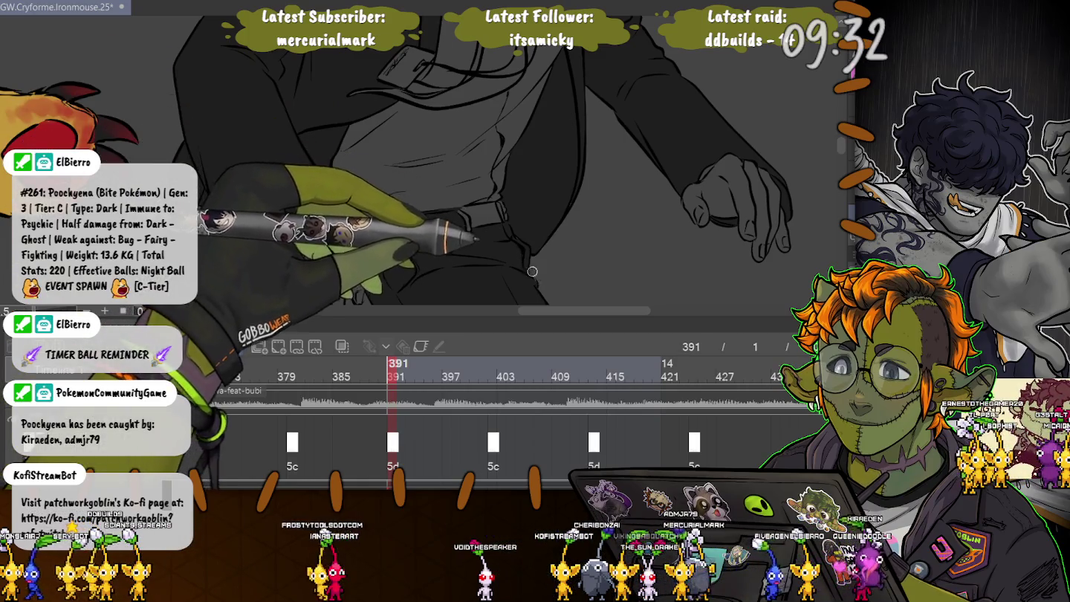
scroll(524, 247, down, 3)
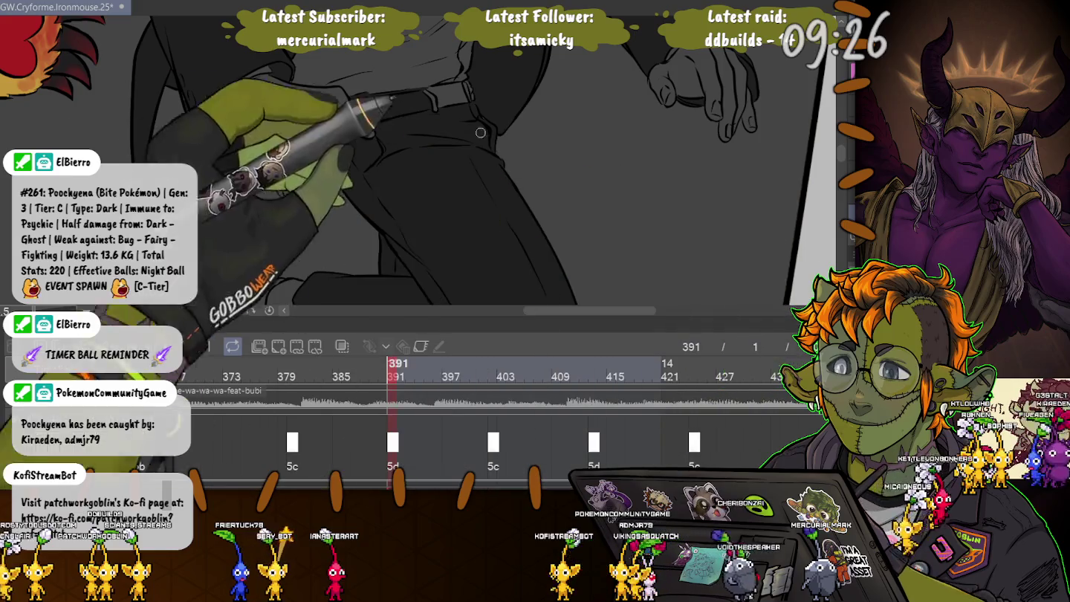
drag(223, 32, 336, 157)
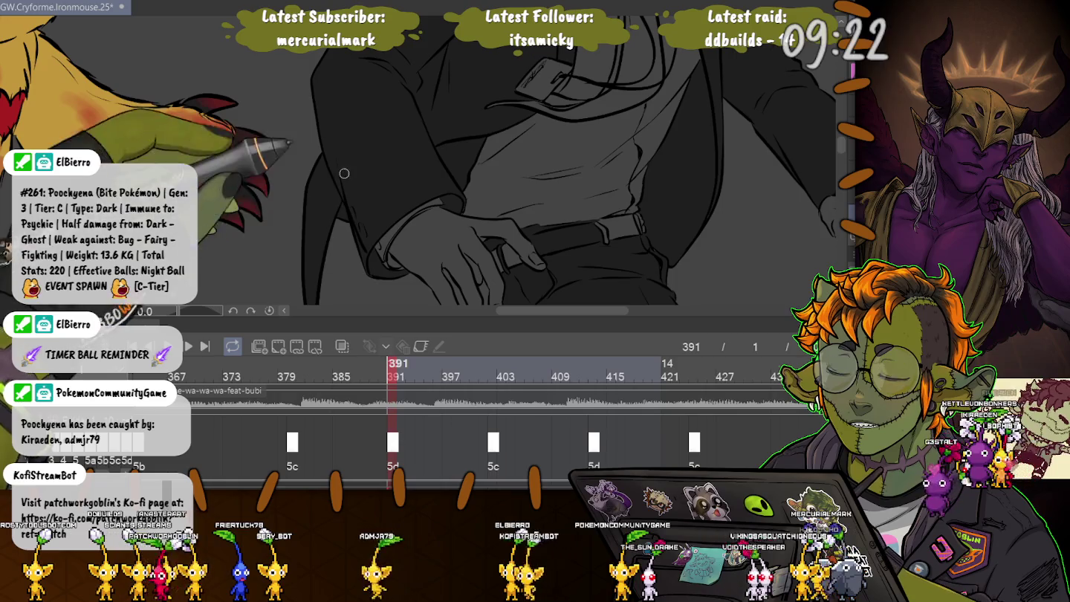
mouse_move(707, 214)
mouse_down()
mouse_move(677, 245)
mouse_move(699, 265)
mouse_up()
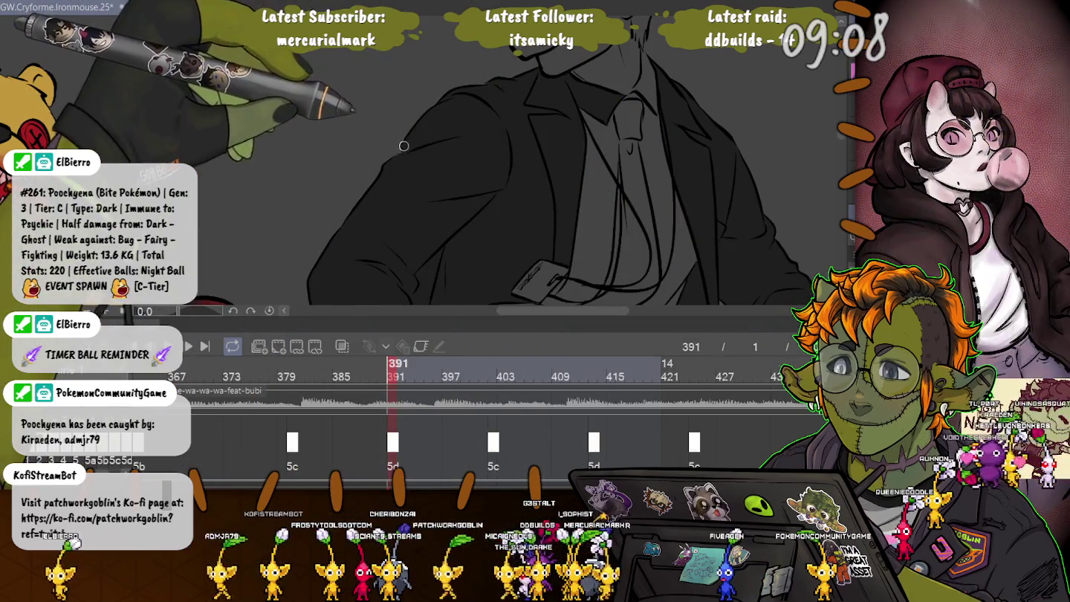
mouse_move(404, 283)
mouse_down()
mouse_move(435, 115)
mouse_move(408, 237)
mouse_up()
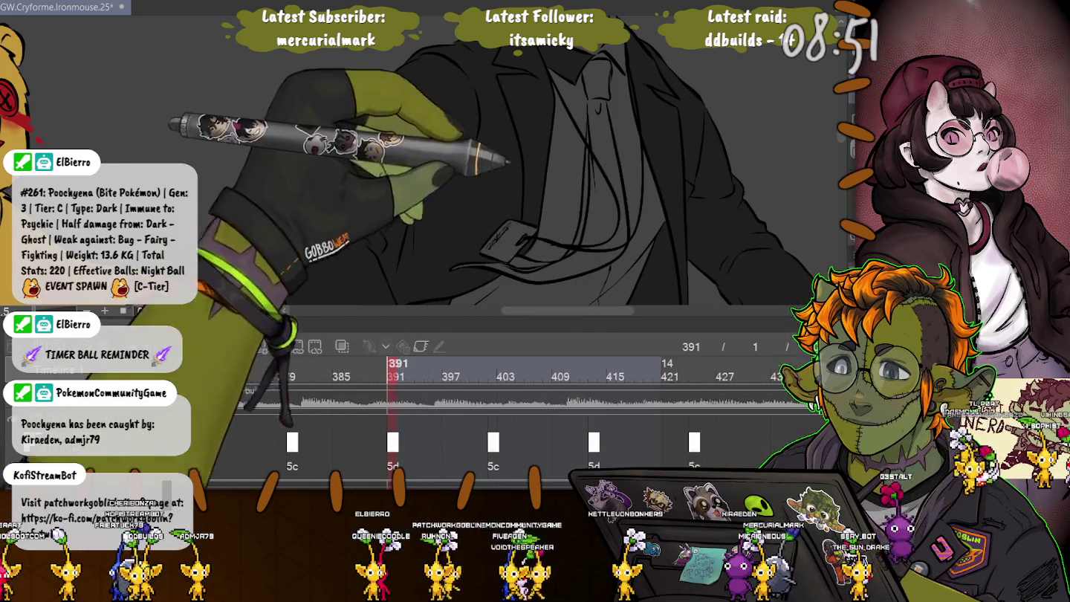
Step: Fill the upper and lower-right areas of the shirt white
click(568, 148)
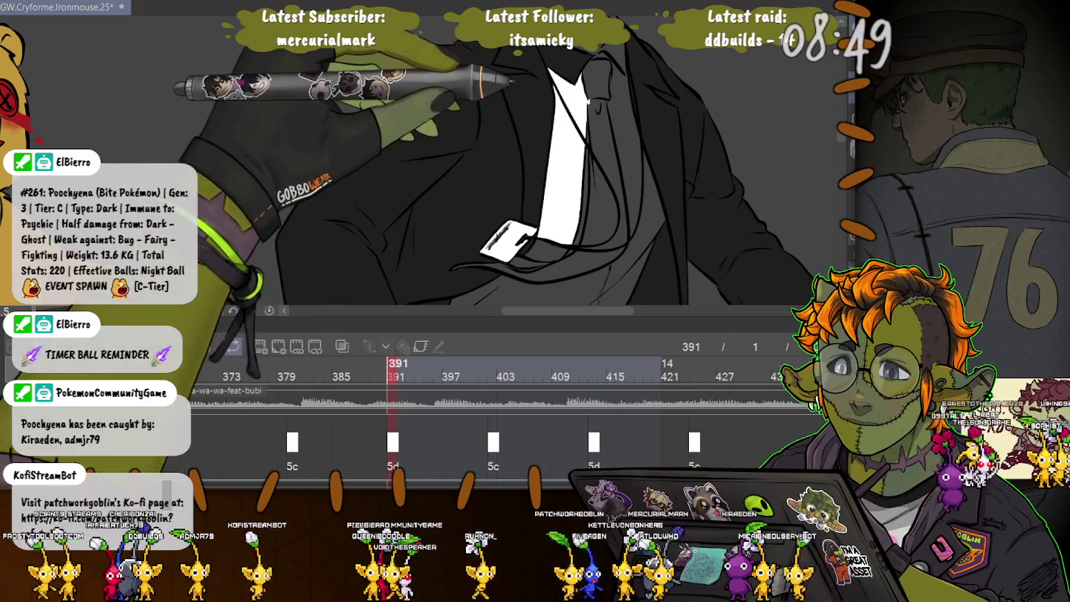
click(620, 149)
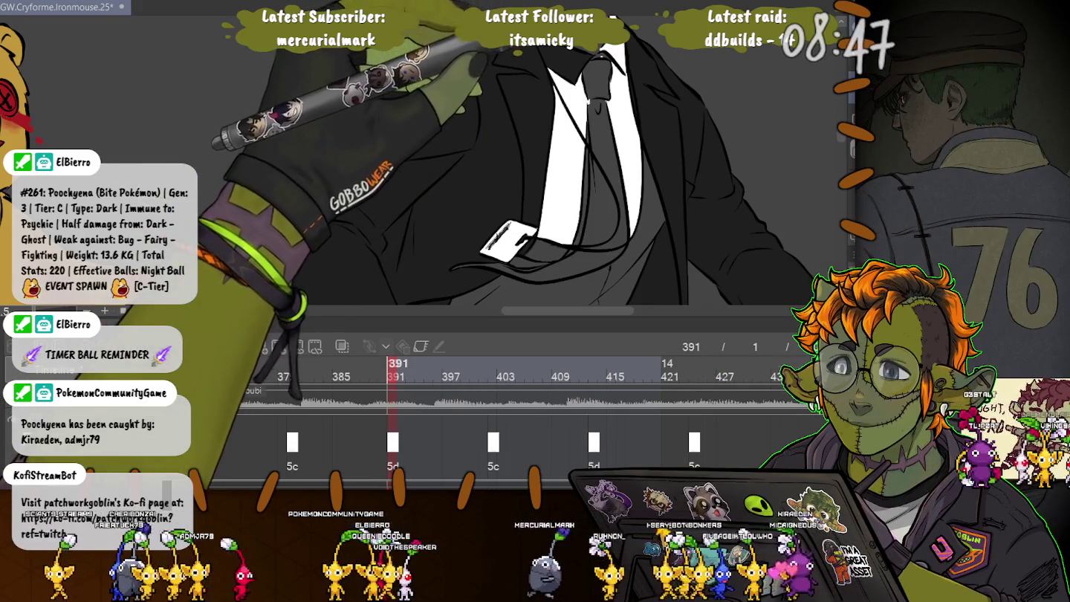
click(632, 223)
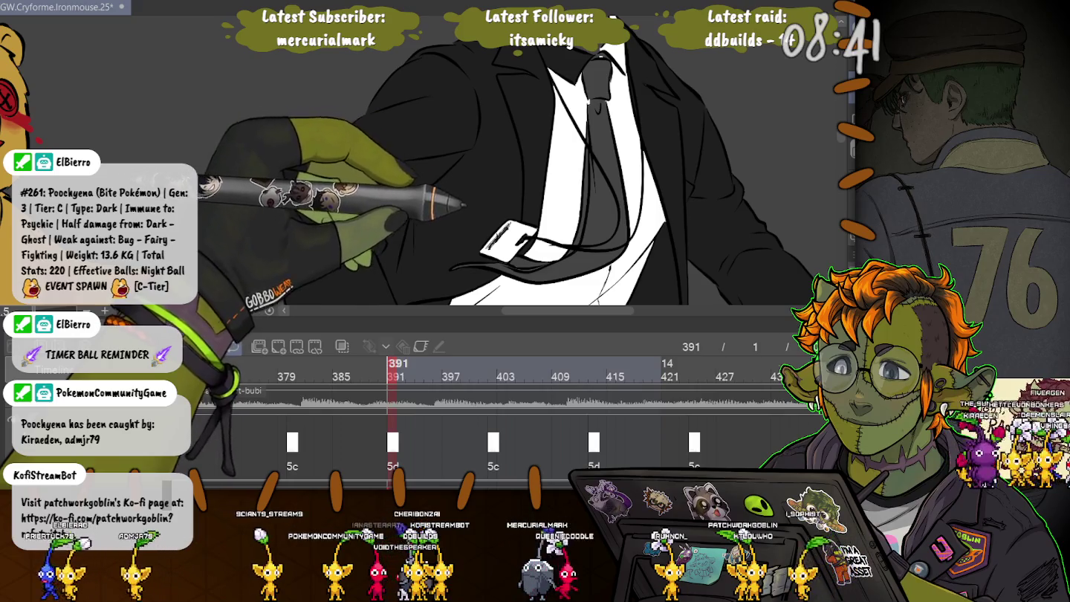
Step: Bring the lower shirt, belt and tie into view, rotate the canvas, and undo the last fill
drag(446, 245, 475, 164)
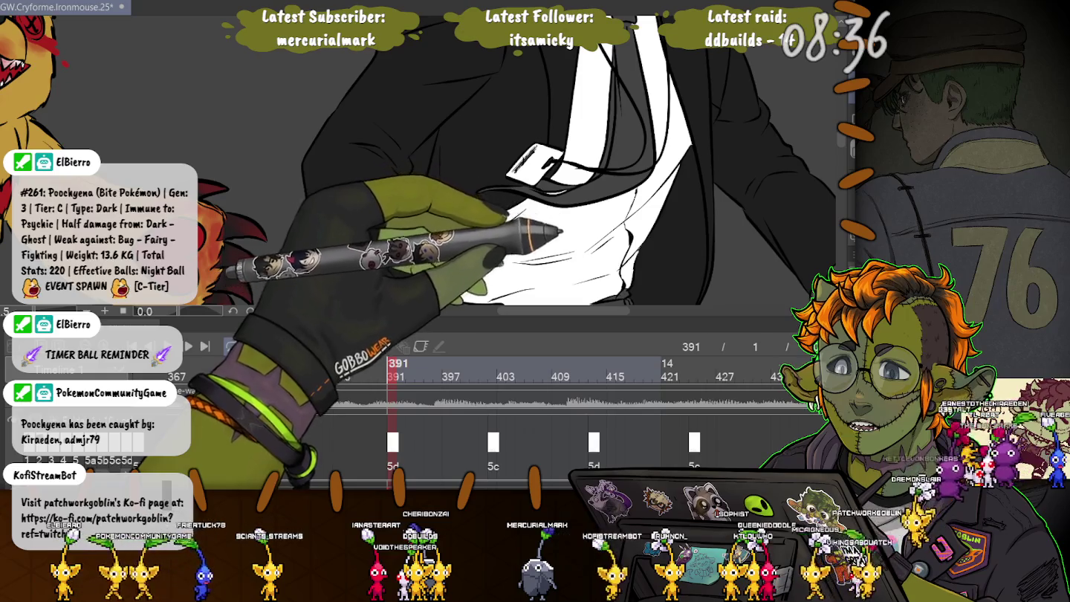
drag(476, 252, 483, 179)
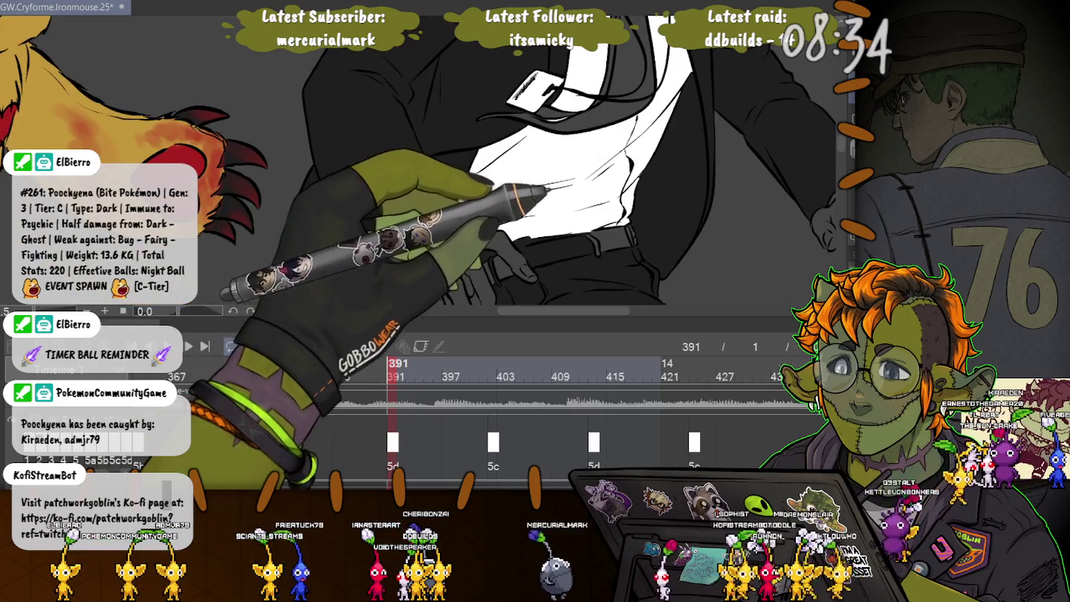
scroll(476, 164, up, 2)
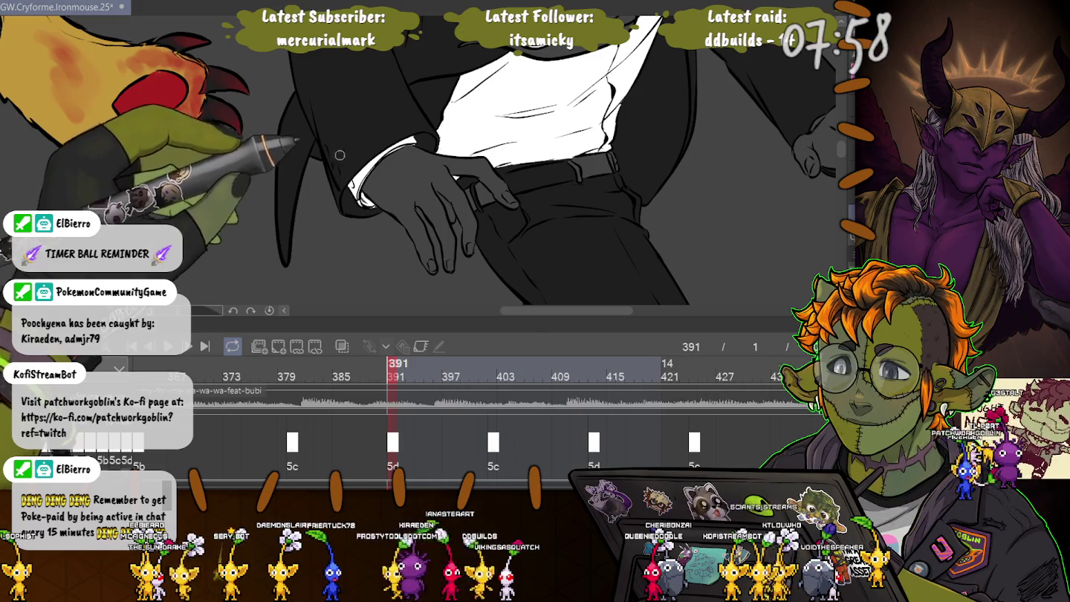
drag(343, 163, 735, 262)
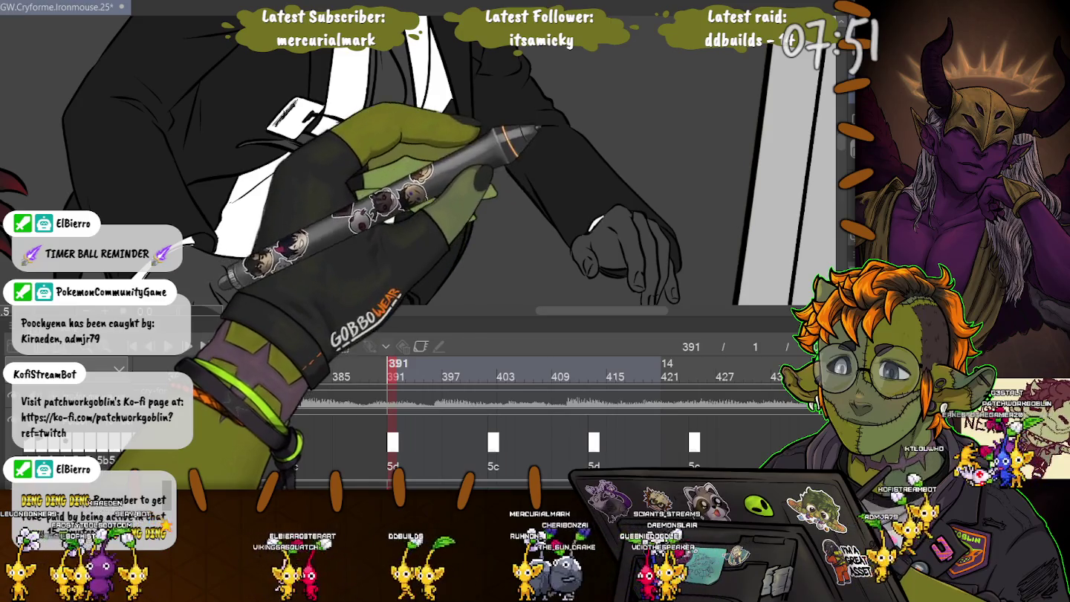
key(ctrl+z)
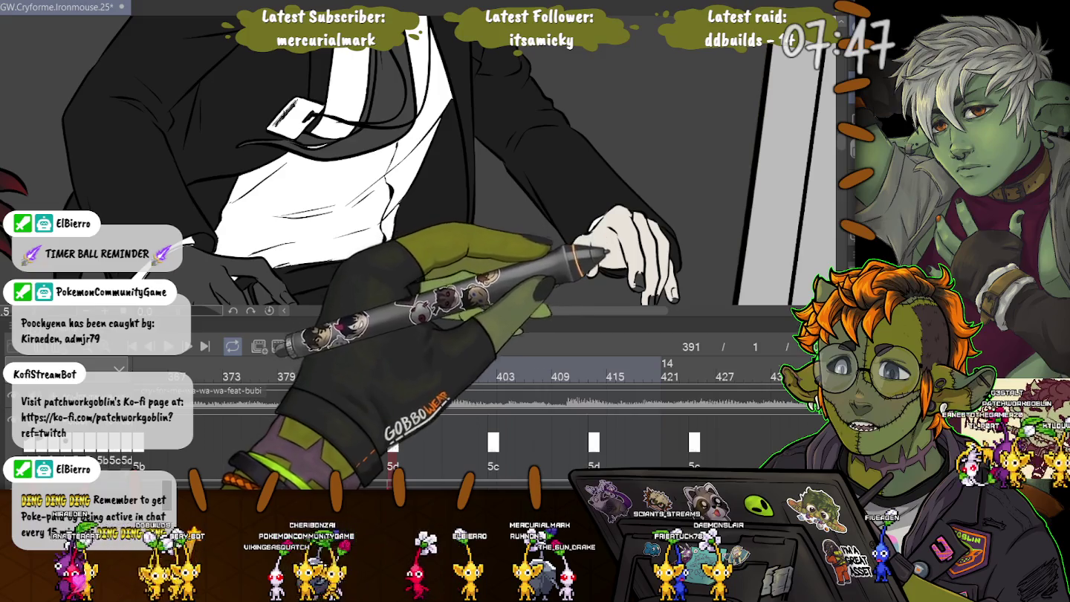
Step: Pan the view from the suited figure's torso down to his leg and uncoloured shoe above the floor
scroll(416, 186, down, 2)
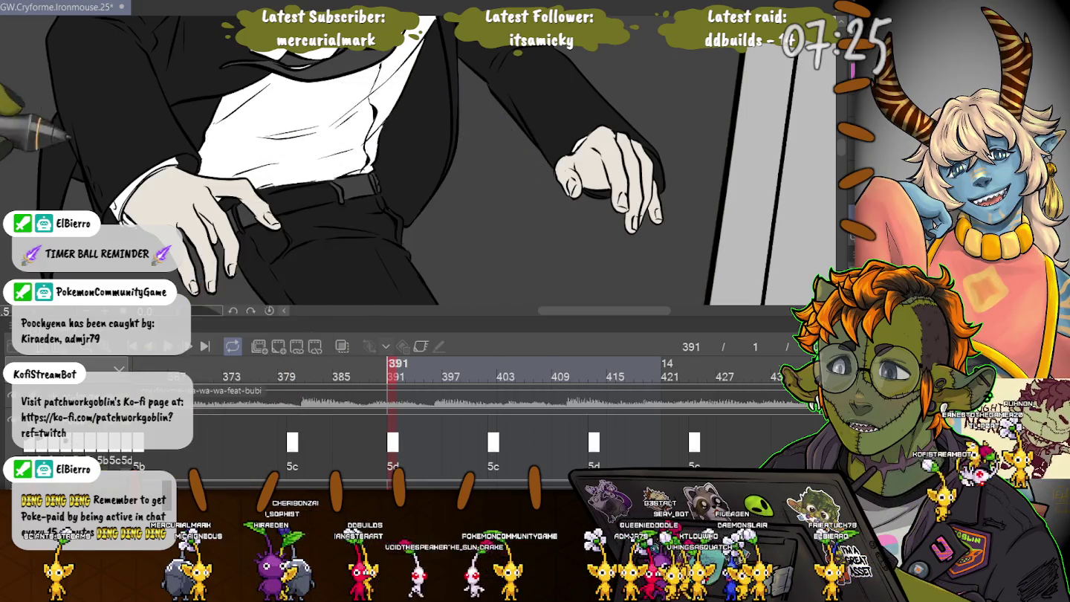
drag(104, 168, 182, 76)
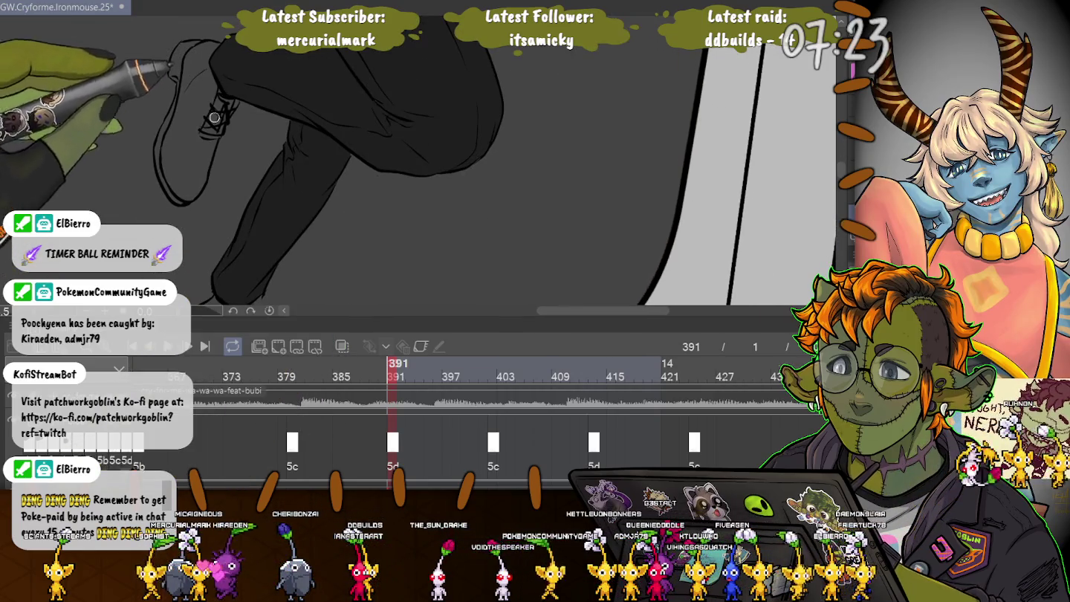
drag(215, 109, 251, 108)
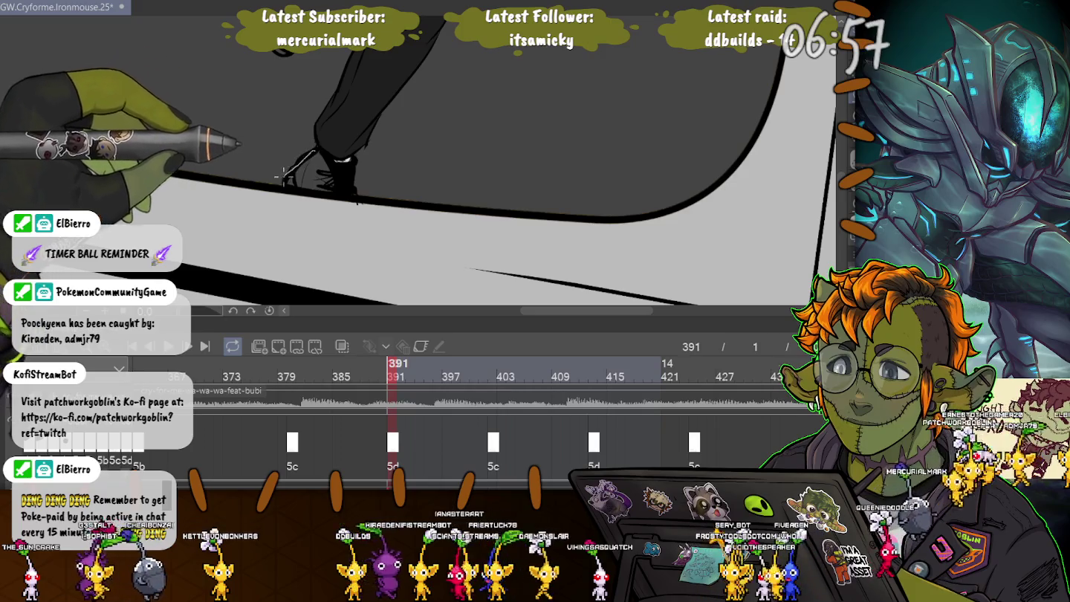
Step: Lasso each outlined shoe, fill it solid black, and deselect with Ctrl+D
drag(288, 155, 301, 143)
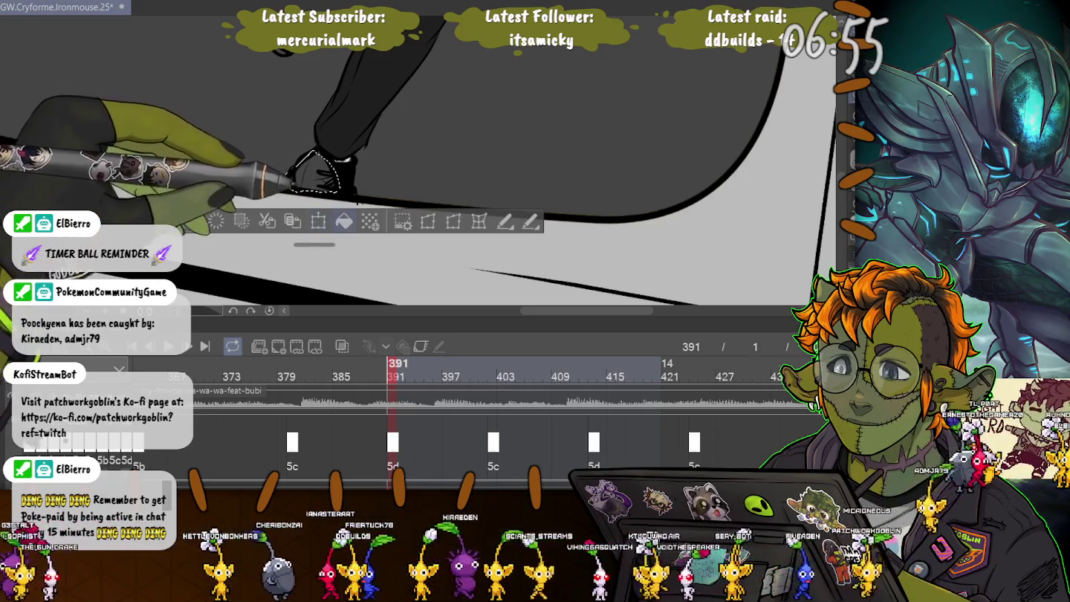
key(ctrl+d)
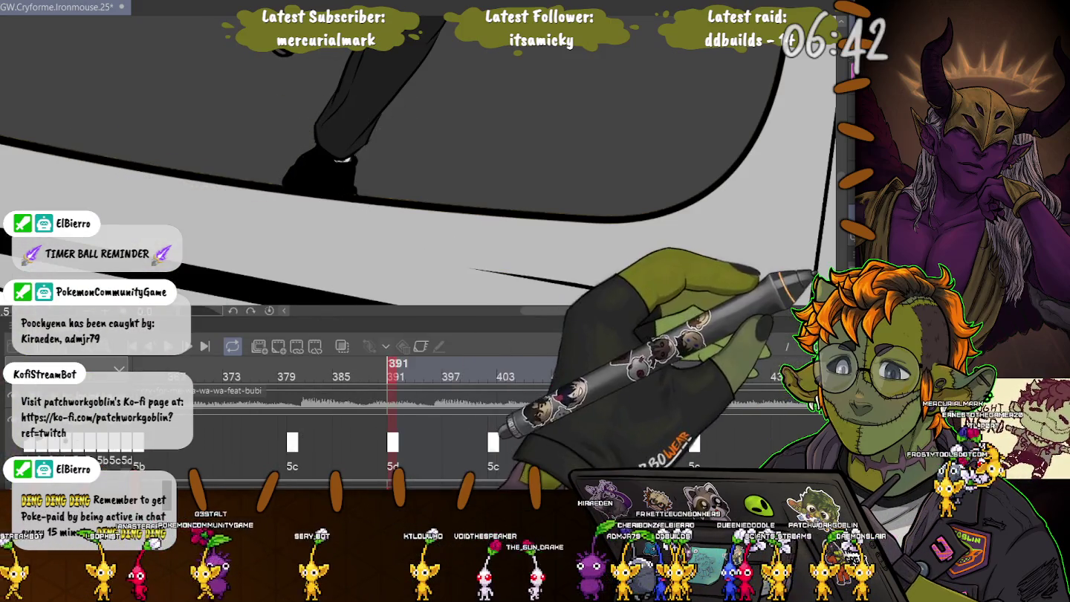
drag(331, 117, 477, 222)
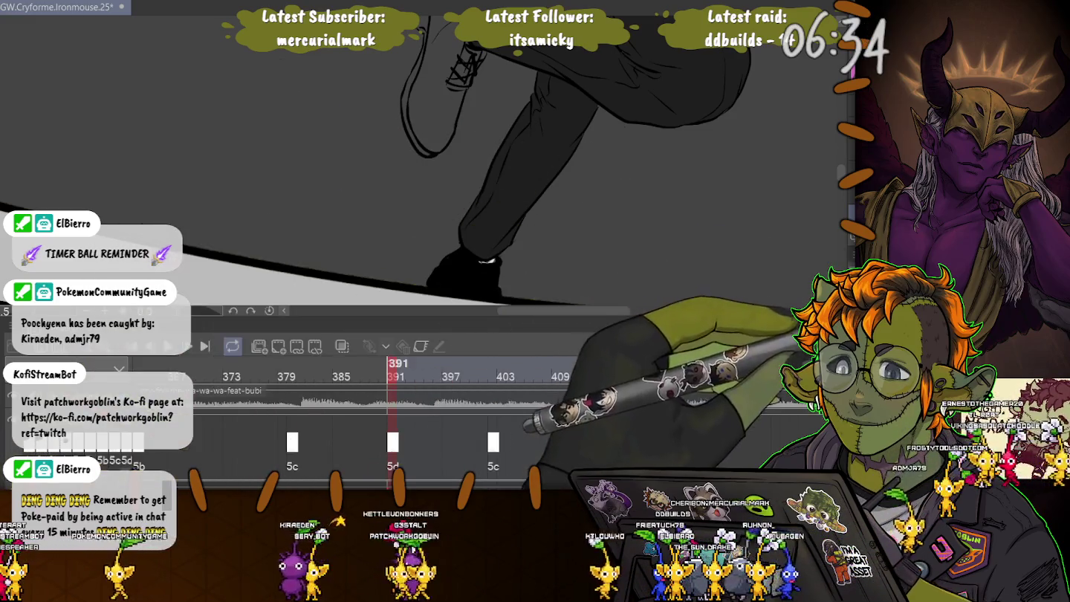
drag(312, 111, 728, 222)
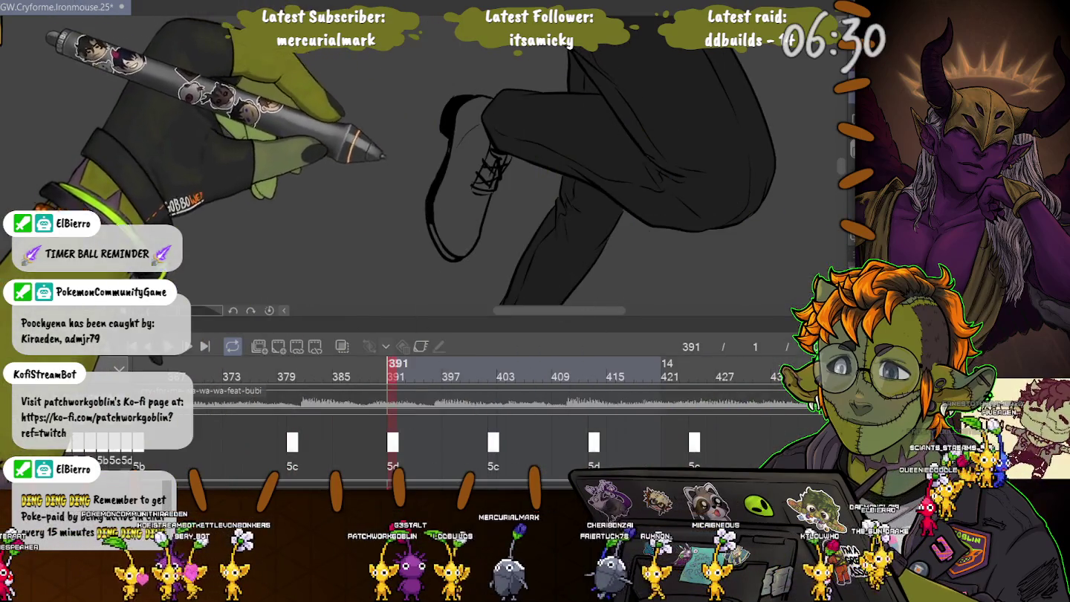
click(453, 208)
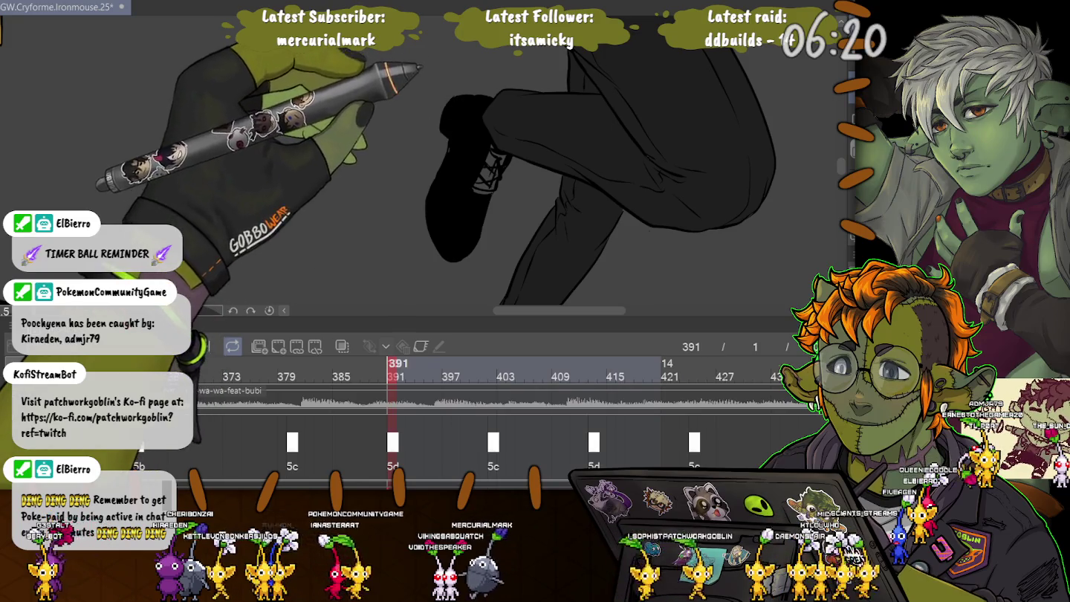
drag(486, 141, 470, 201)
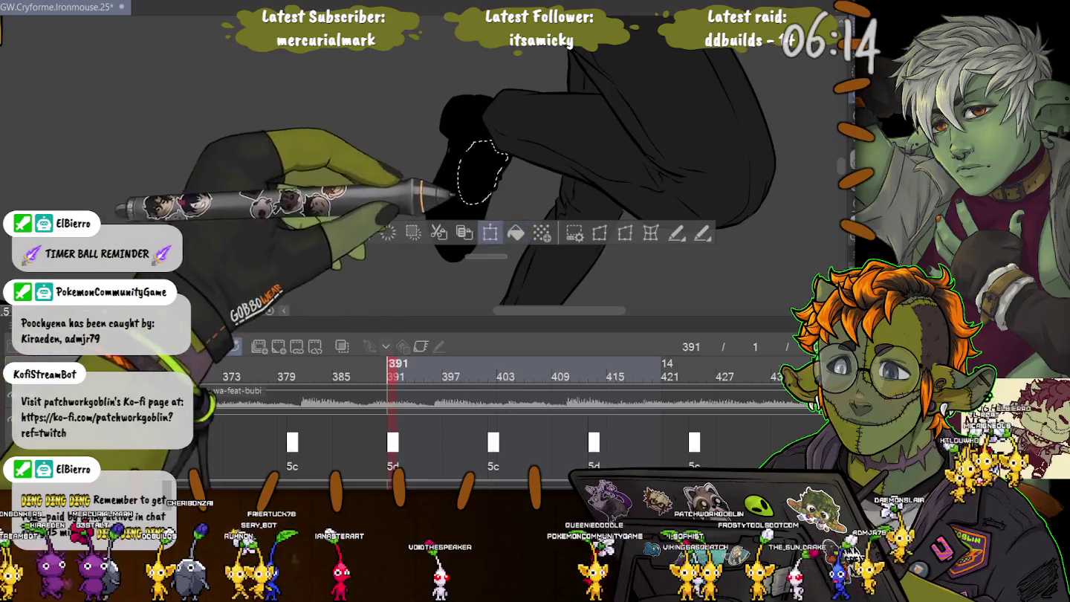
key(ctrl+d)
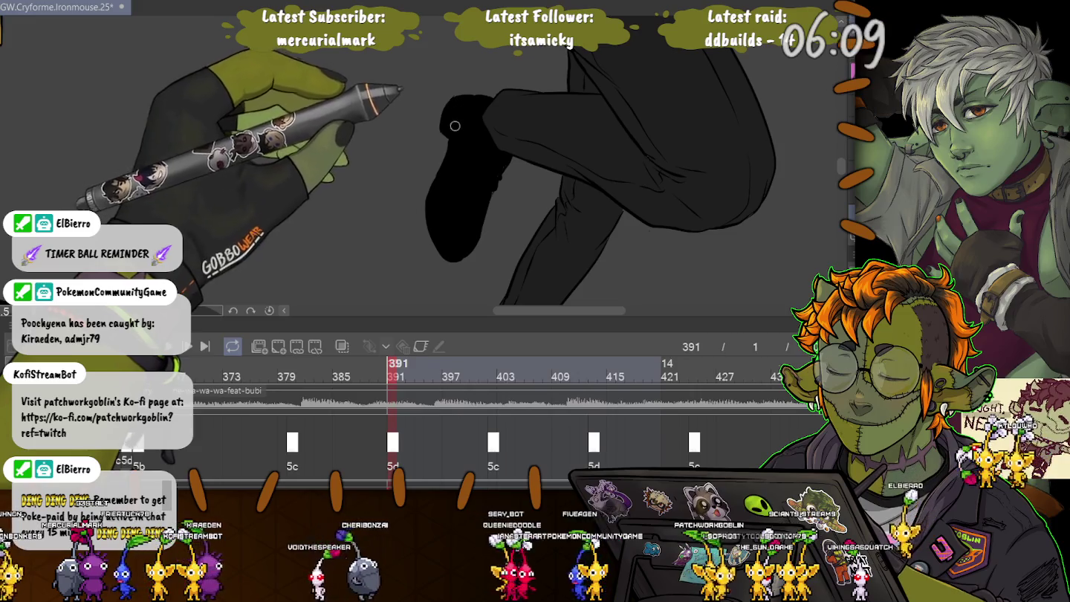
scroll(449, 142, down, 2)
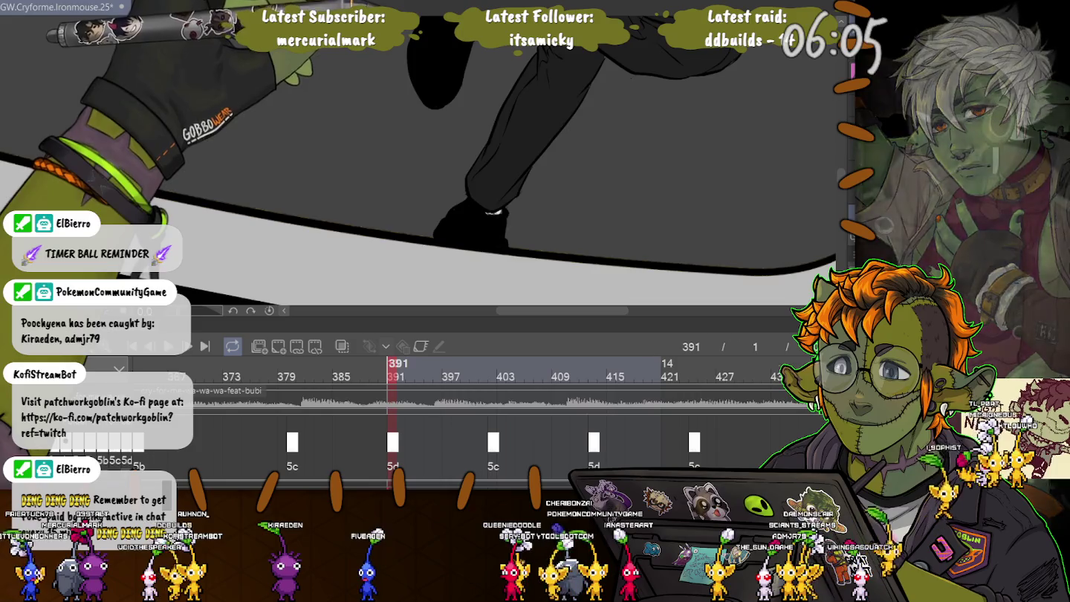
scroll(416, 156, up, 3)
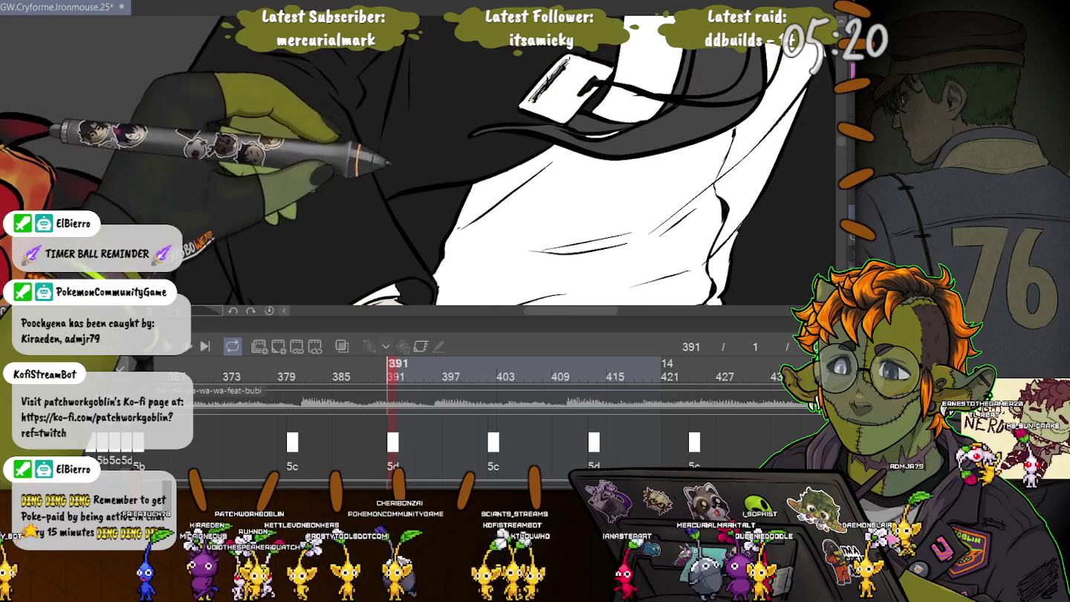
Step: Pan, zoom out and tilt the view onto the white shirt collar, dark tie and lapels
drag(564, 171, 538, 186)
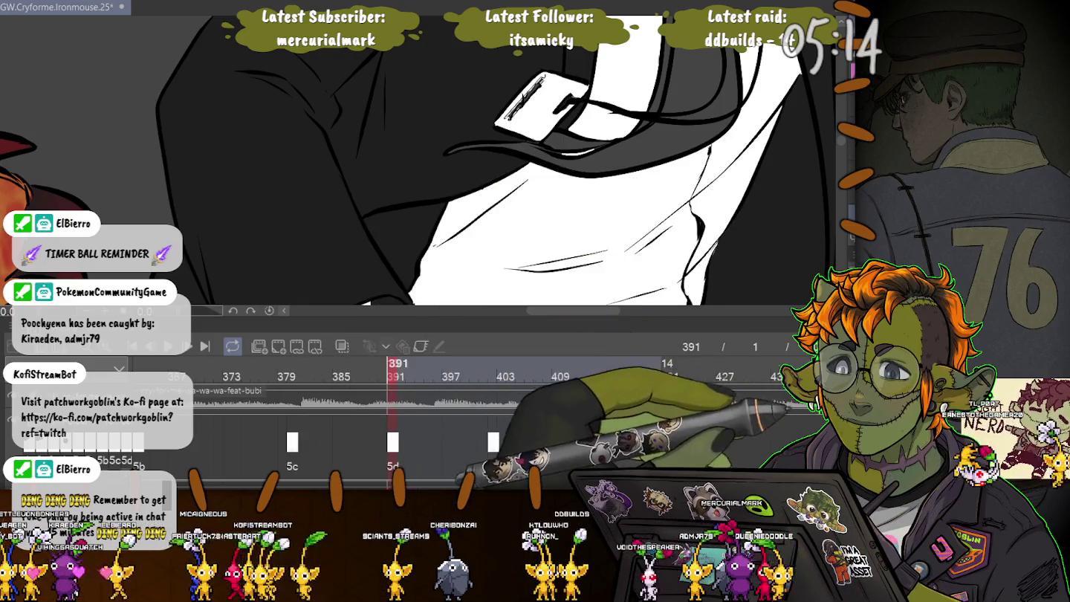
drag(564, 186, 553, 240)
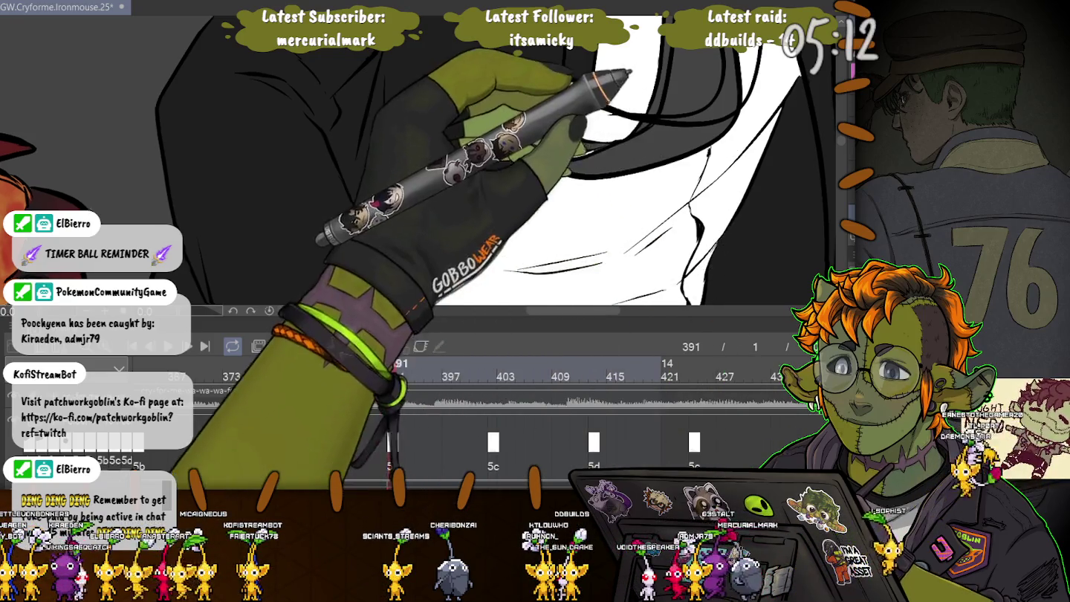
drag(551, 238, 534, 210)
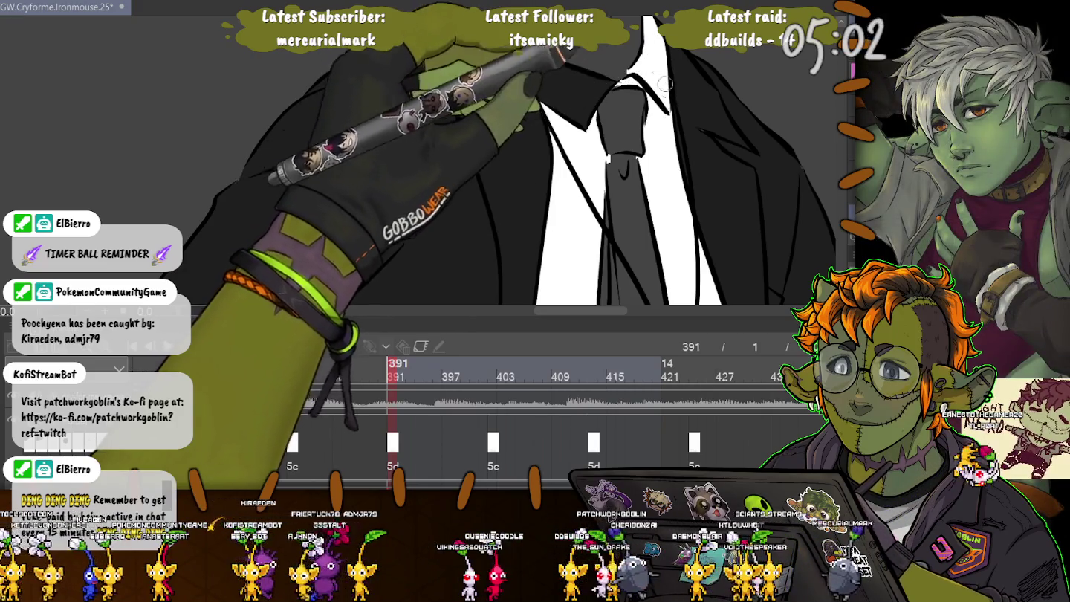
key(^)
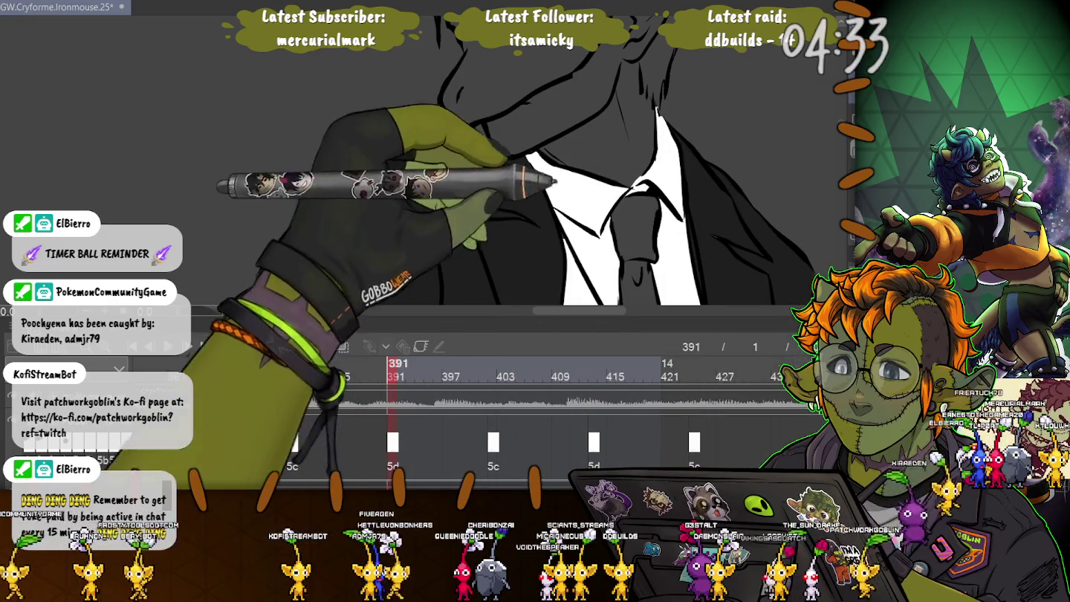
Step: Zoom in beside the tie and draw a dark stroke across the white tag
drag(416, 160, 476, 193)
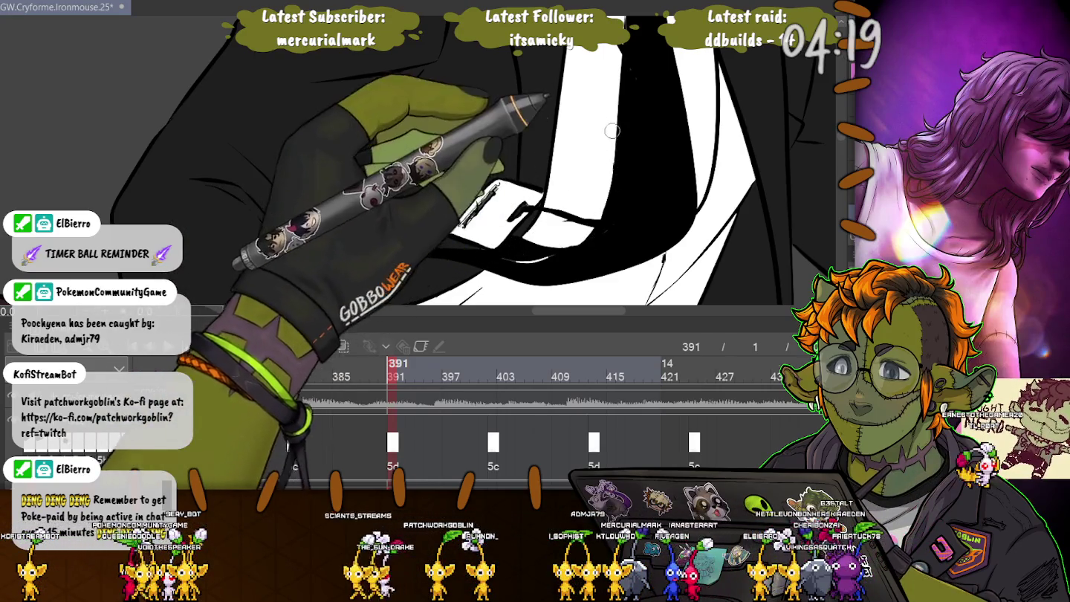
scroll(610, 132, down, 3)
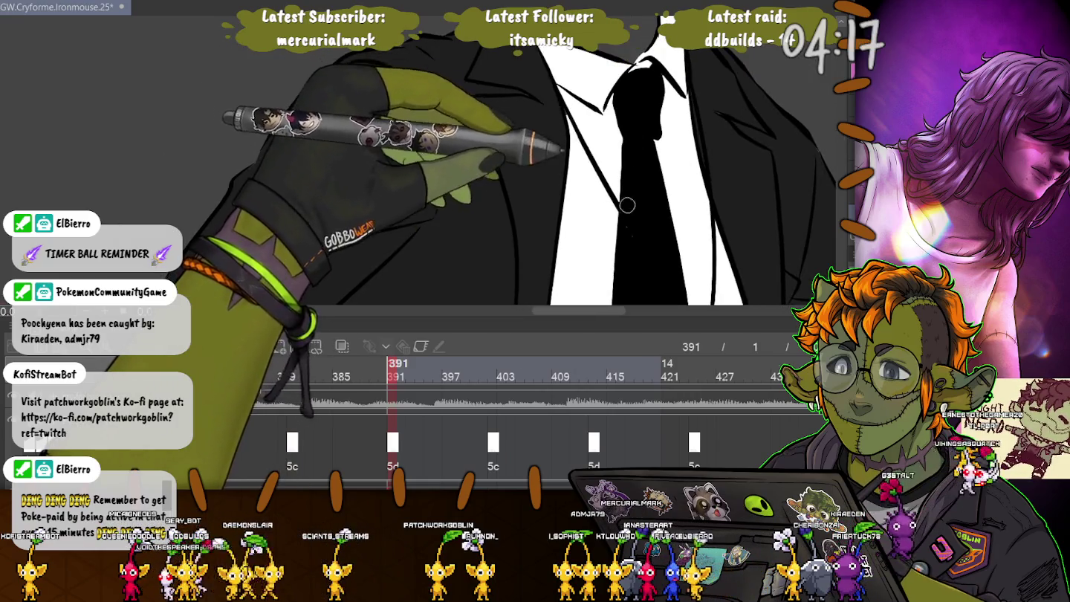
scroll(535, 163, up, 3)
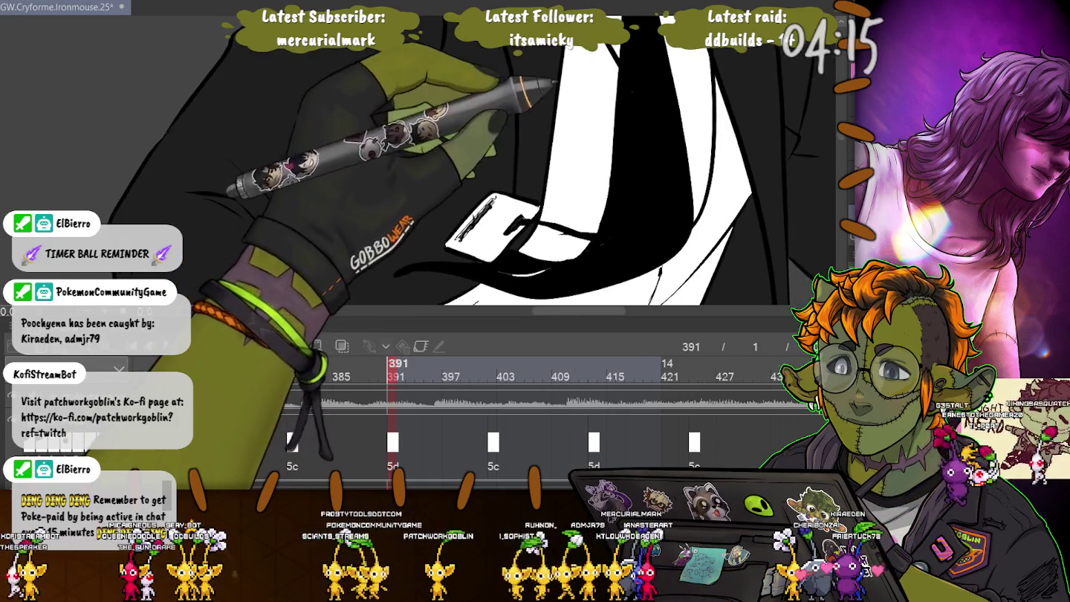
scroll(646, 186, down, 3)
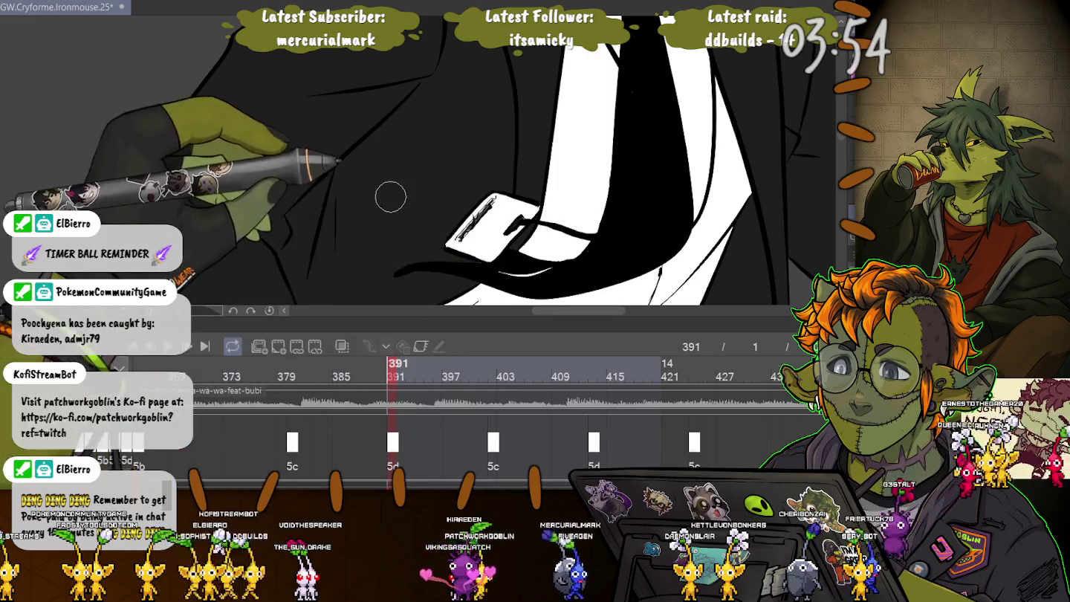
drag(475, 237, 507, 206)
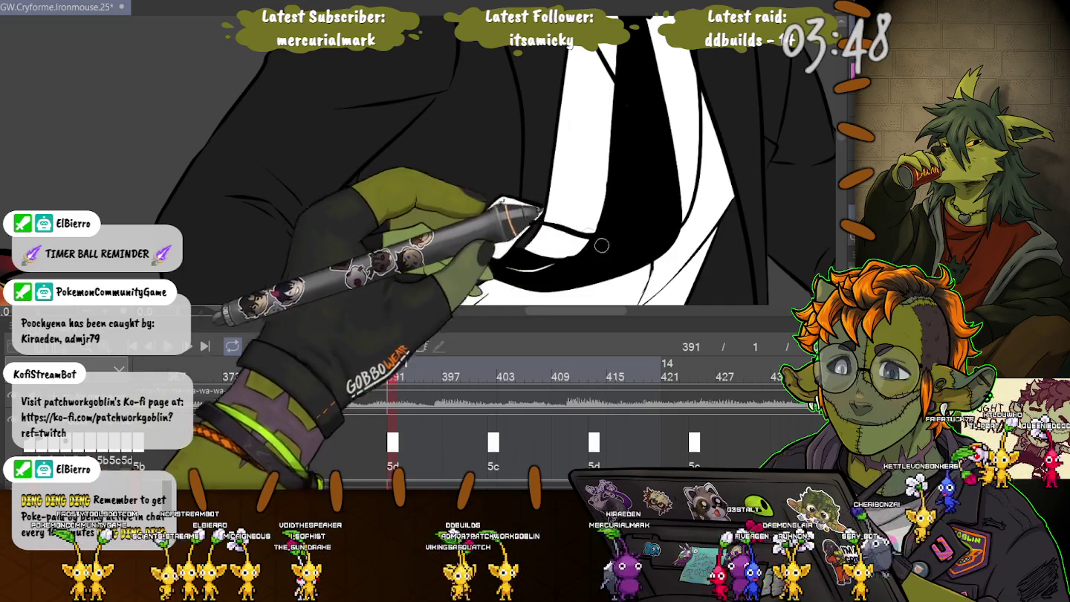
Step: Zoom out and pan up to the figure's head and upper torso
key(ctrl+minus)
key(ctrl+minus)
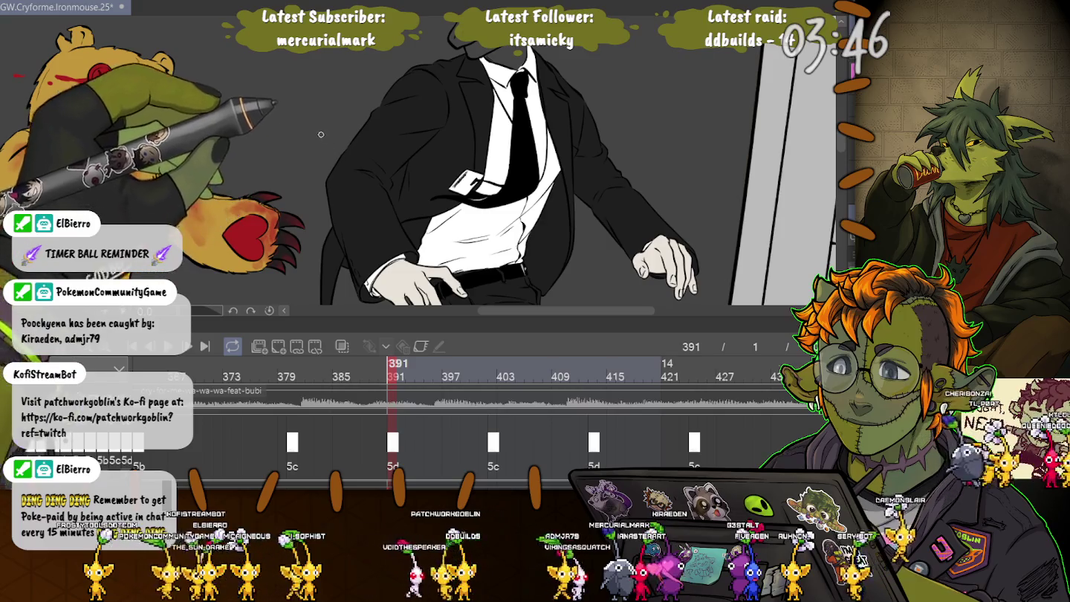
drag(323, 136, 378, 72)
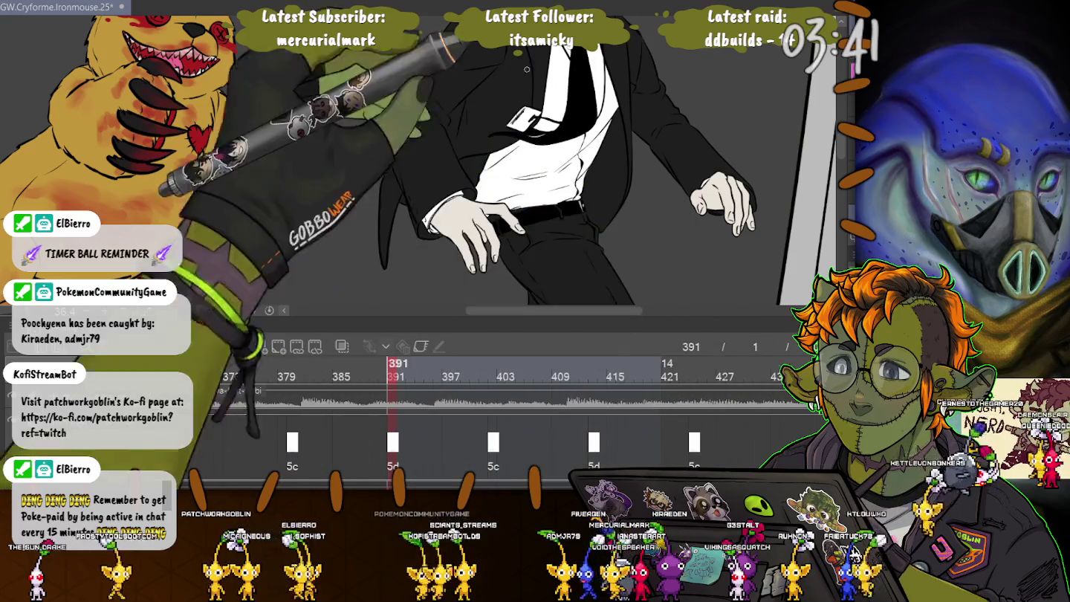
drag(556, 87, 683, 282)
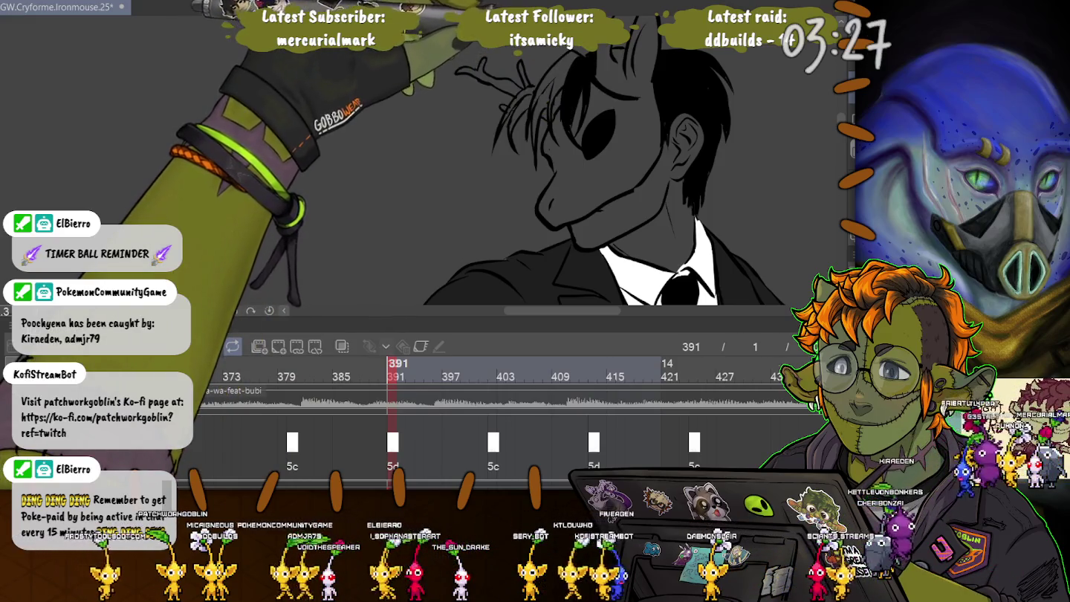
click(595, 148)
key(ctrl+z)
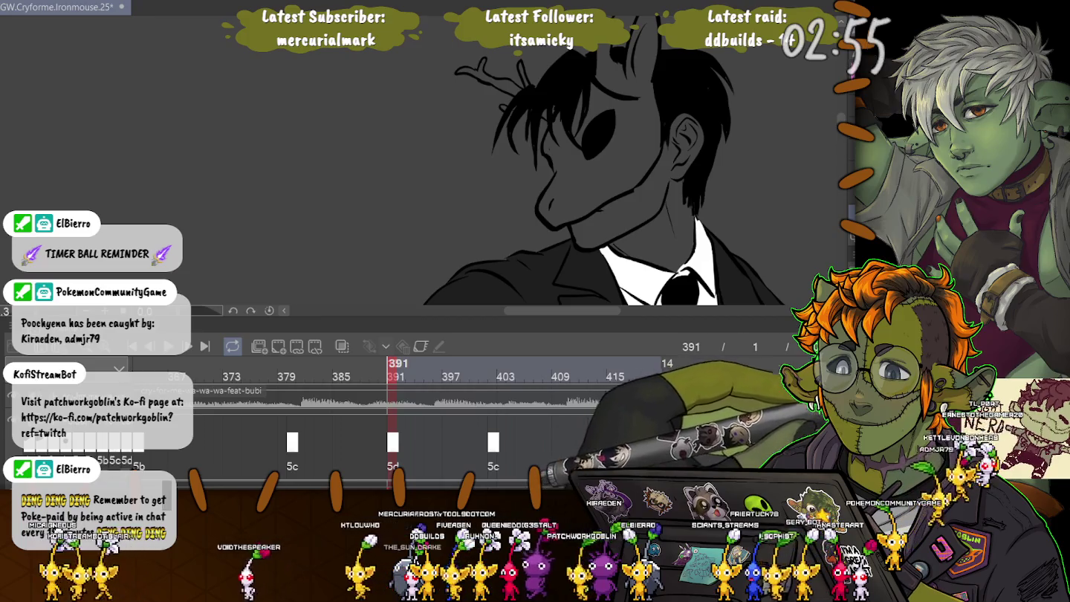
click(586, 170)
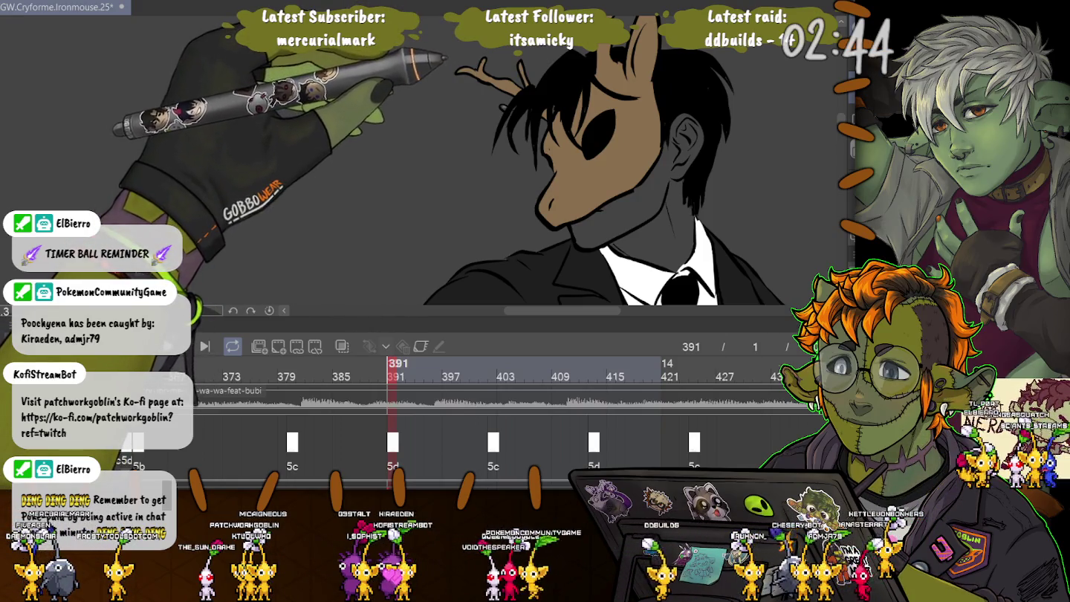
Step: Scroll and pan up to the mask's ears, face and nose above the neck
scroll(557, 165, up, 5)
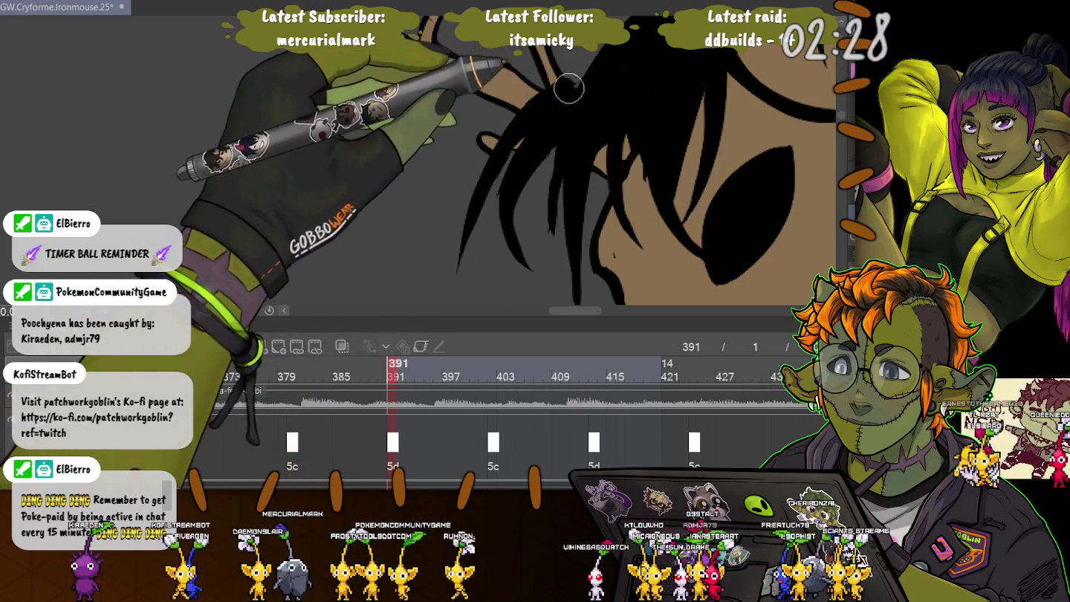
drag(569, 97, 580, 283)
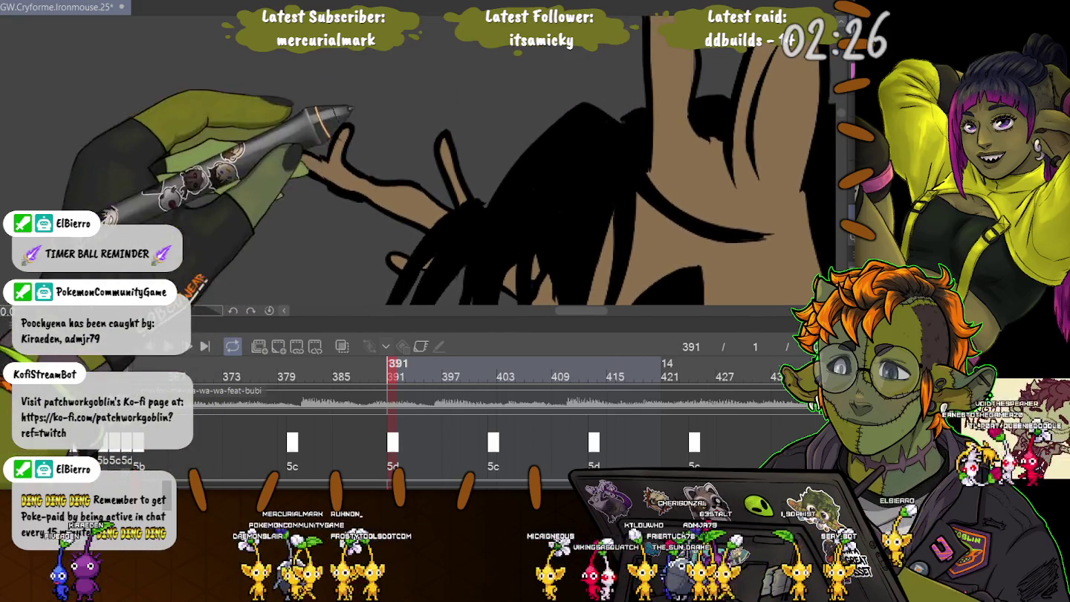
scroll(417, 156, up, 3)
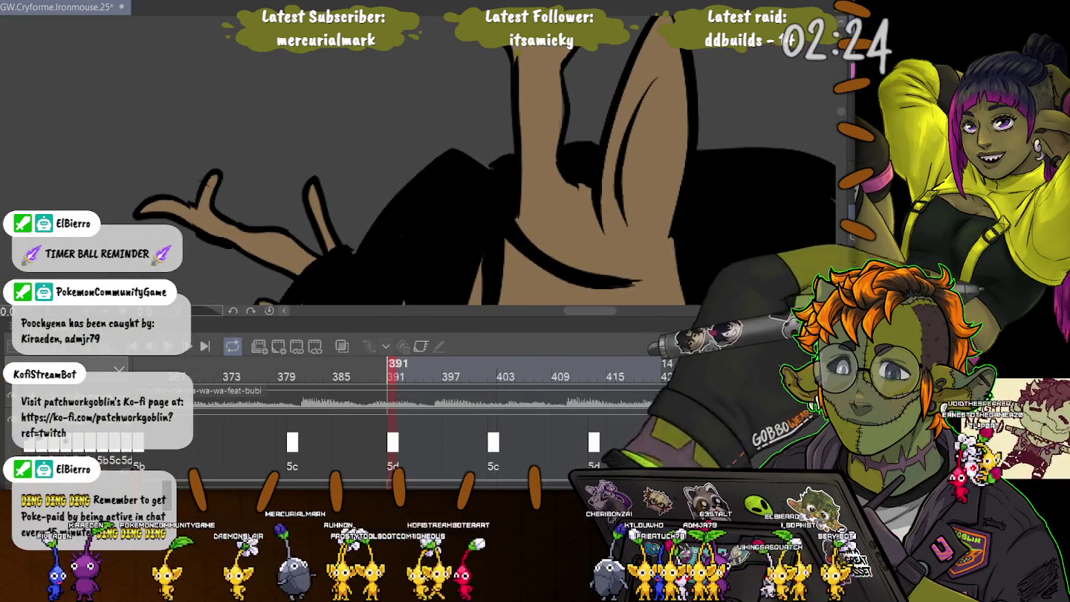
scroll(446, 156, down, 3)
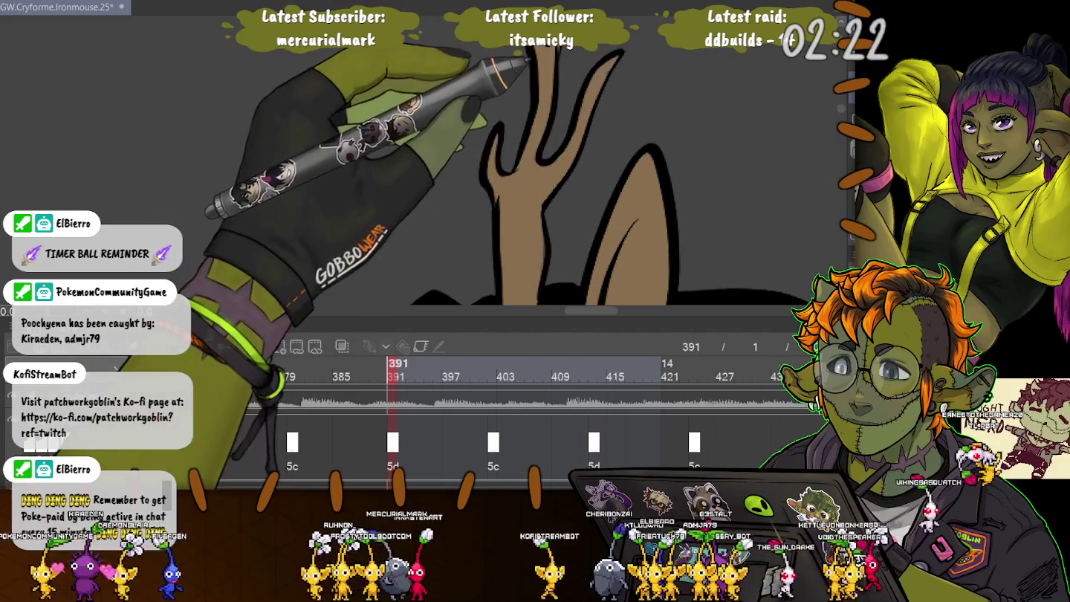
scroll(416, 156, up, 3)
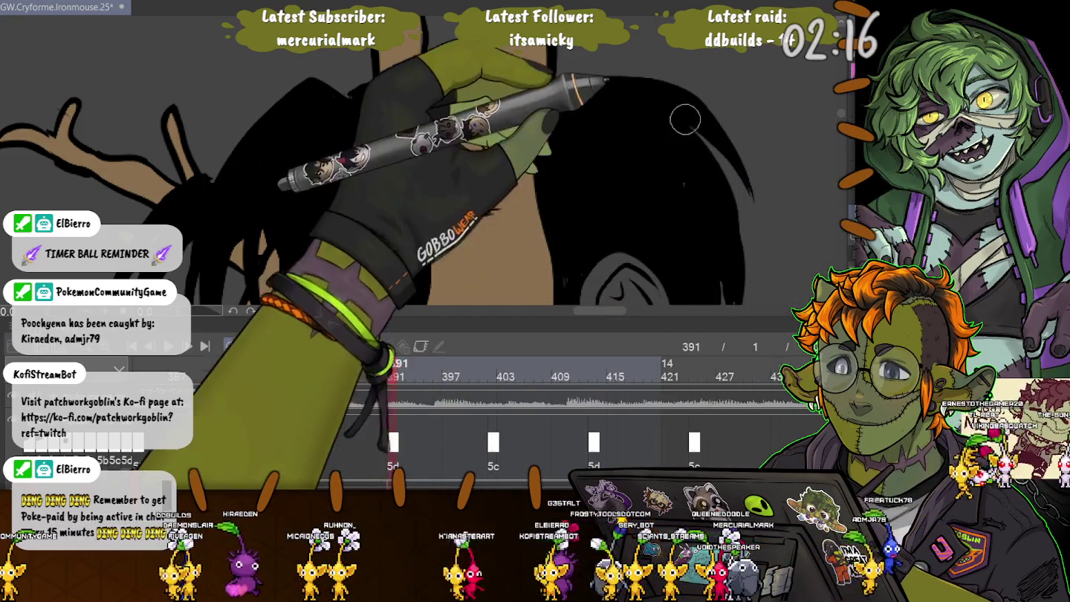
scroll(672, 150, down, 3)
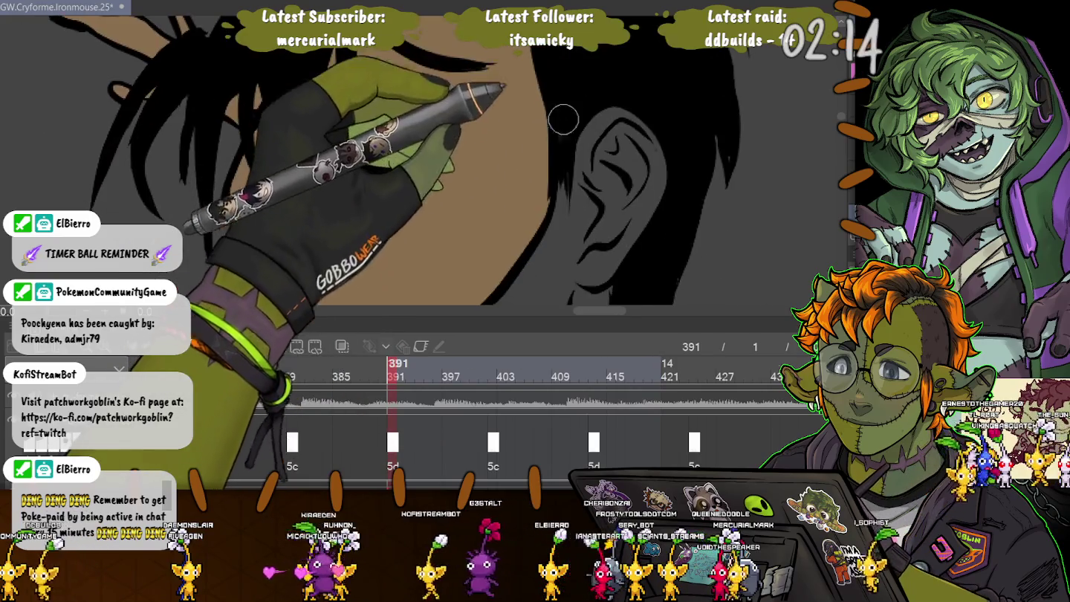
scroll(574, 116, down, 3)
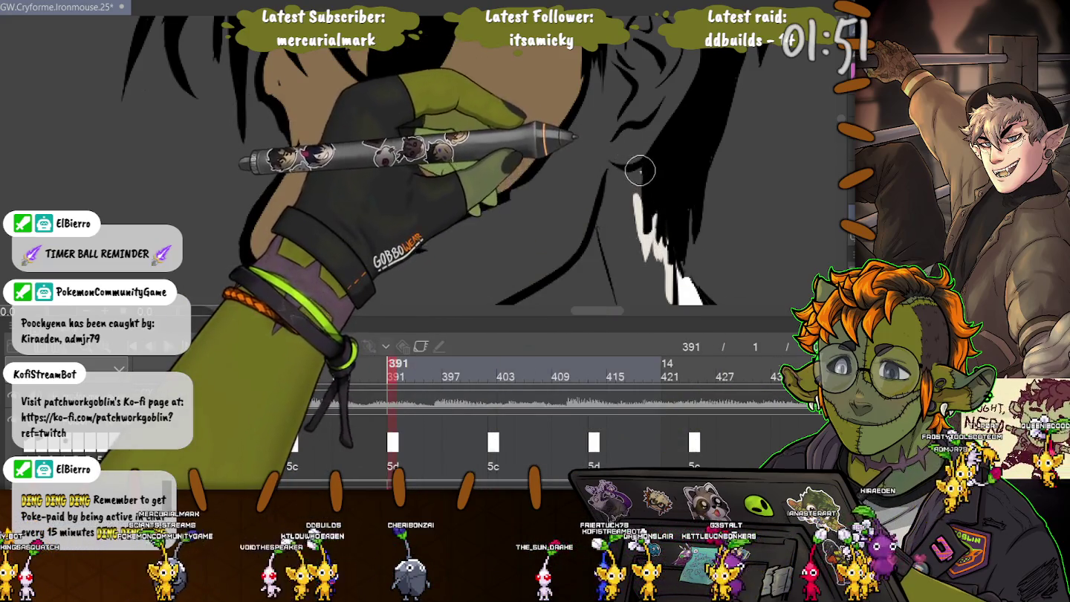
drag(597, 131, 342, 185)
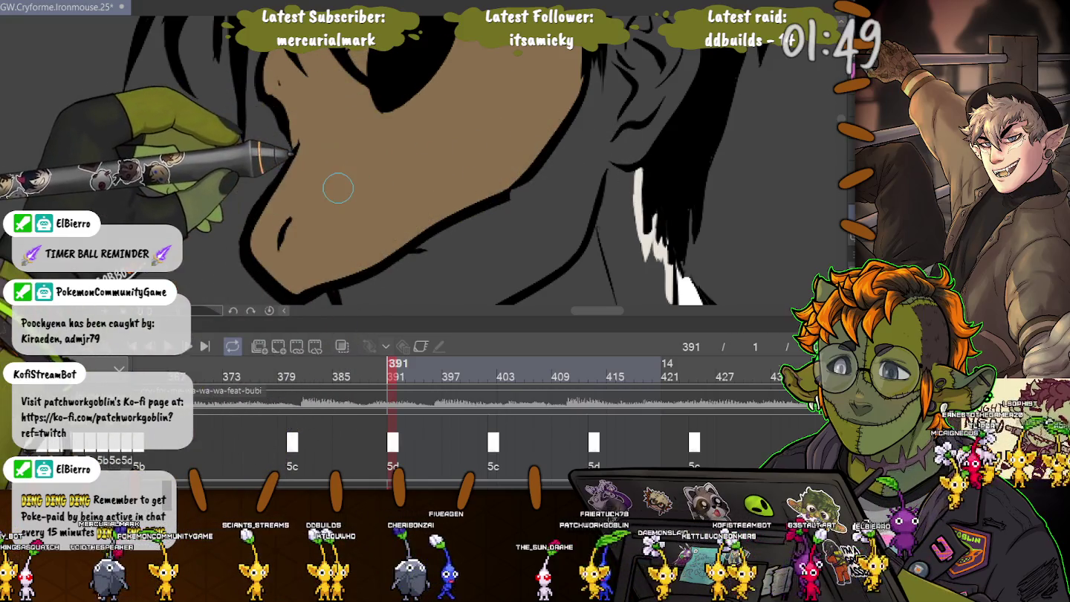
Step: Scroll between face and tie, bringing the chin and neck into view for the pale collar fill
scroll(325, 204, down, 2)
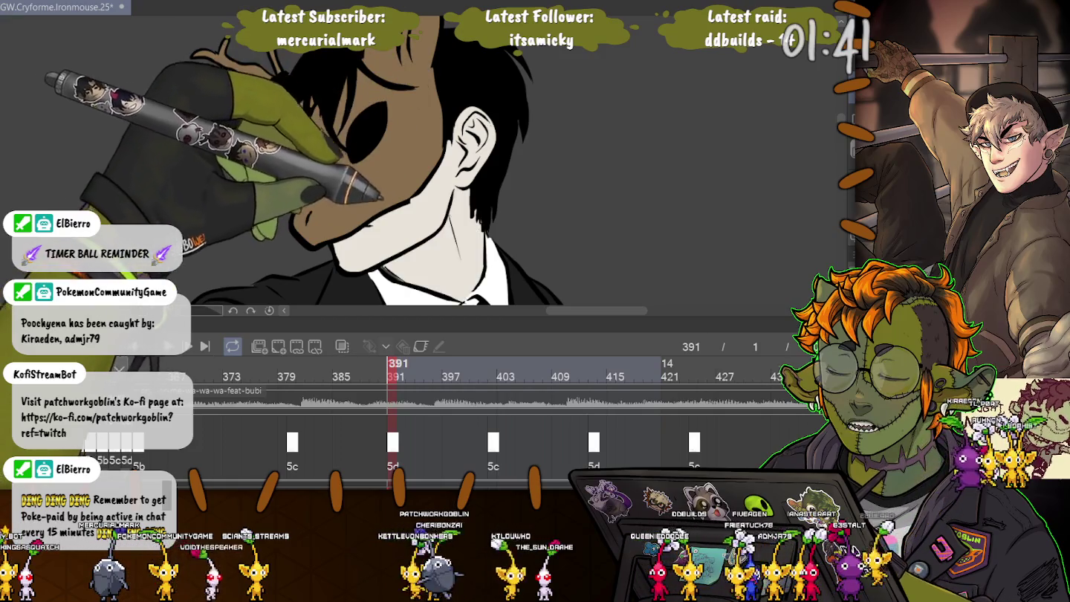
scroll(385, 156, down, 5)
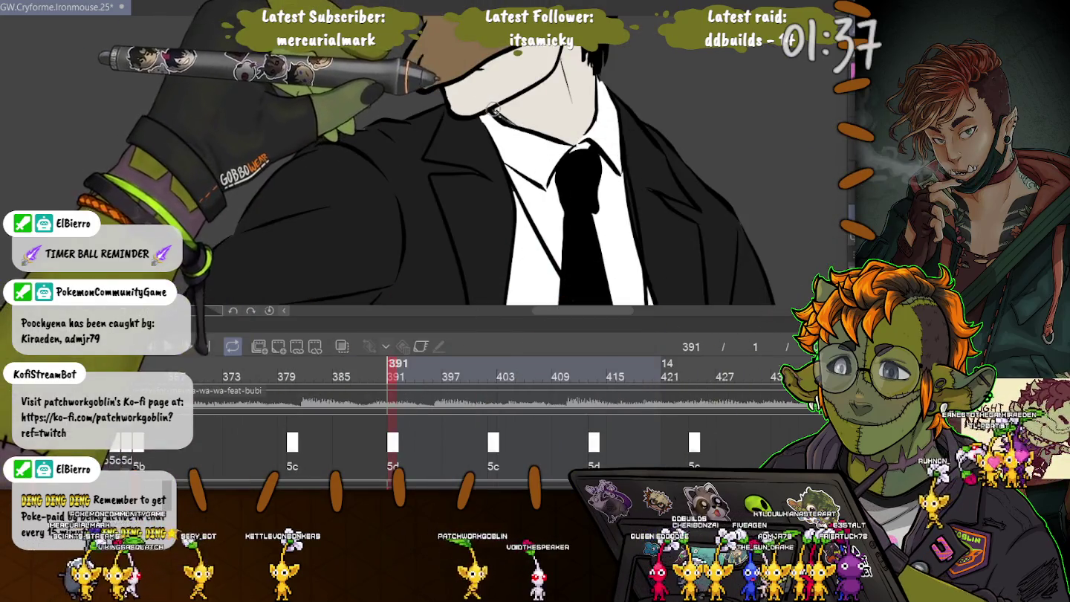
scroll(446, 156, up, 2)
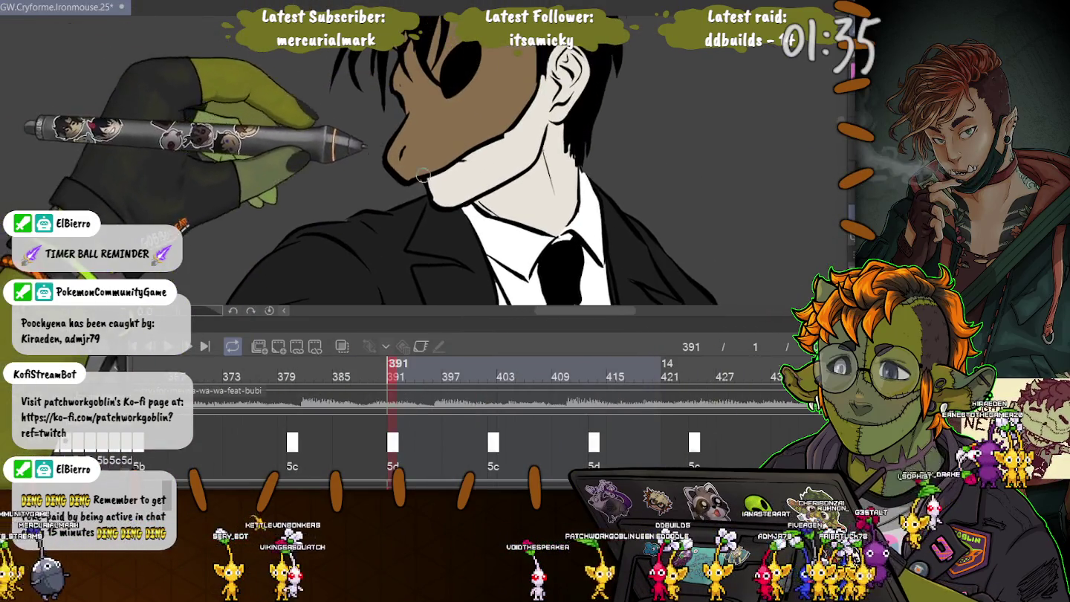
scroll(422, 180, up, 2)
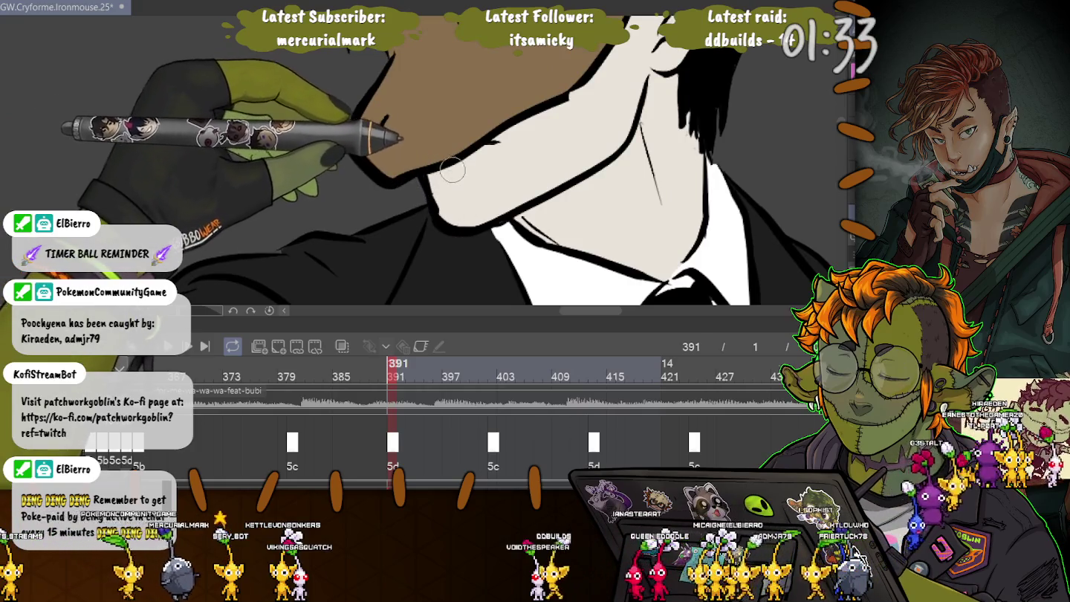
scroll(455, 172, up, 2)
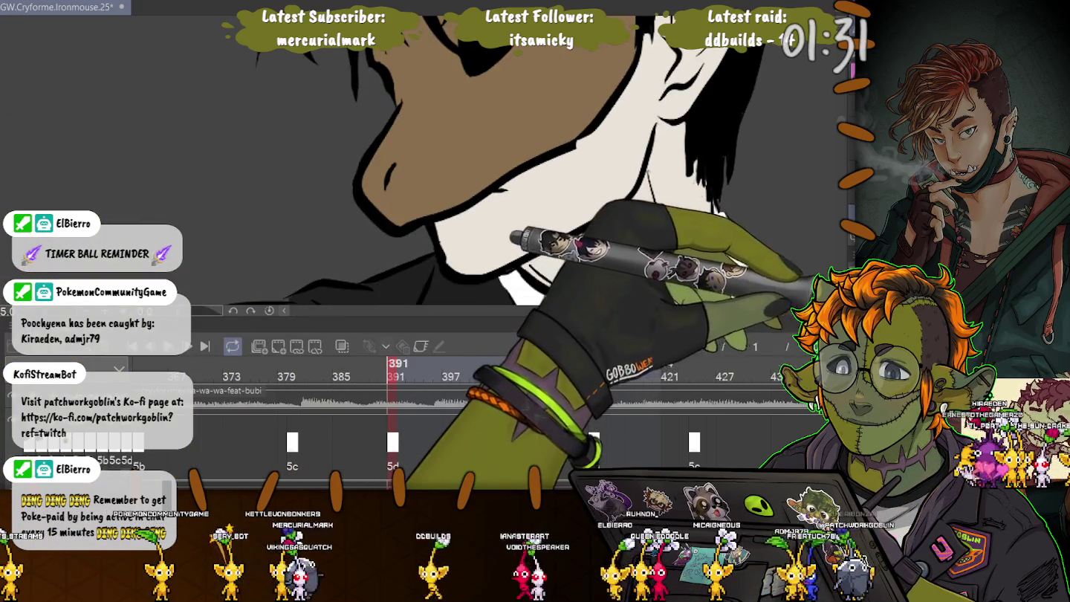
scroll(498, 144, up, 2)
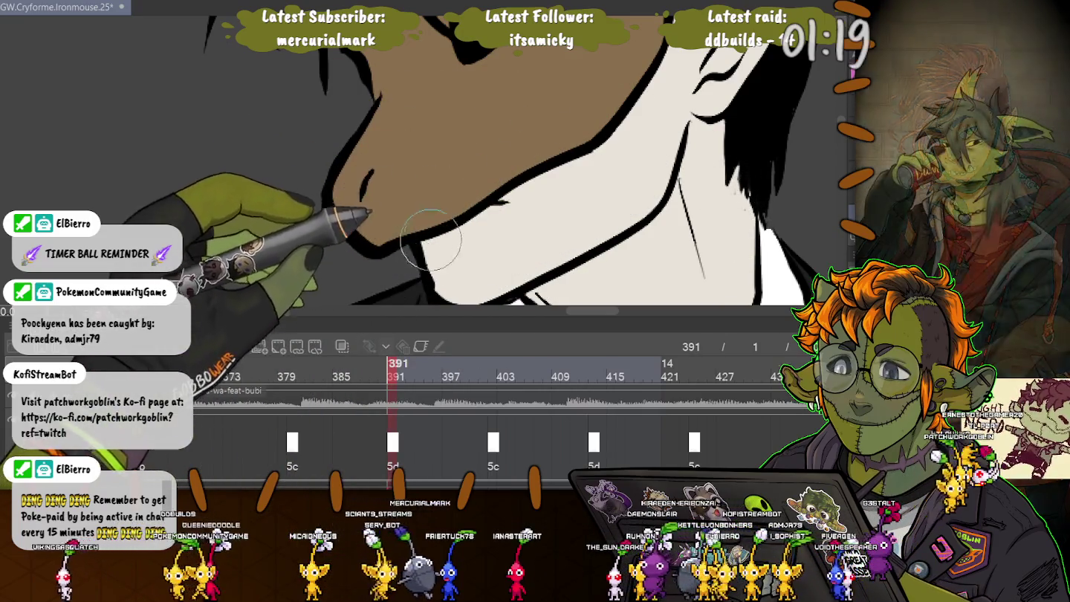
drag(440, 282, 413, 208)
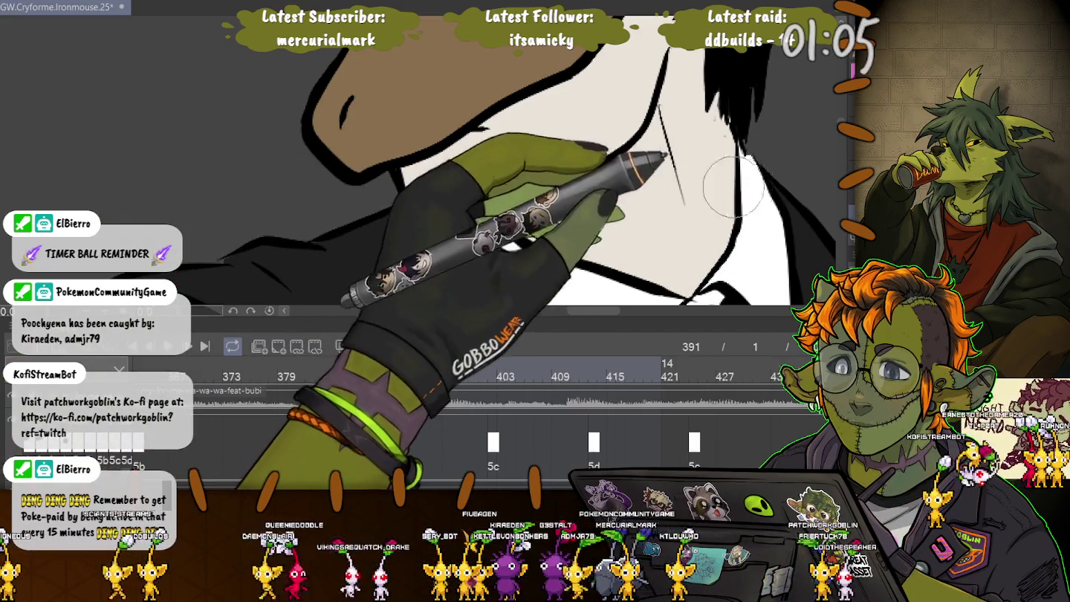
scroll(645, 252, down, 2)
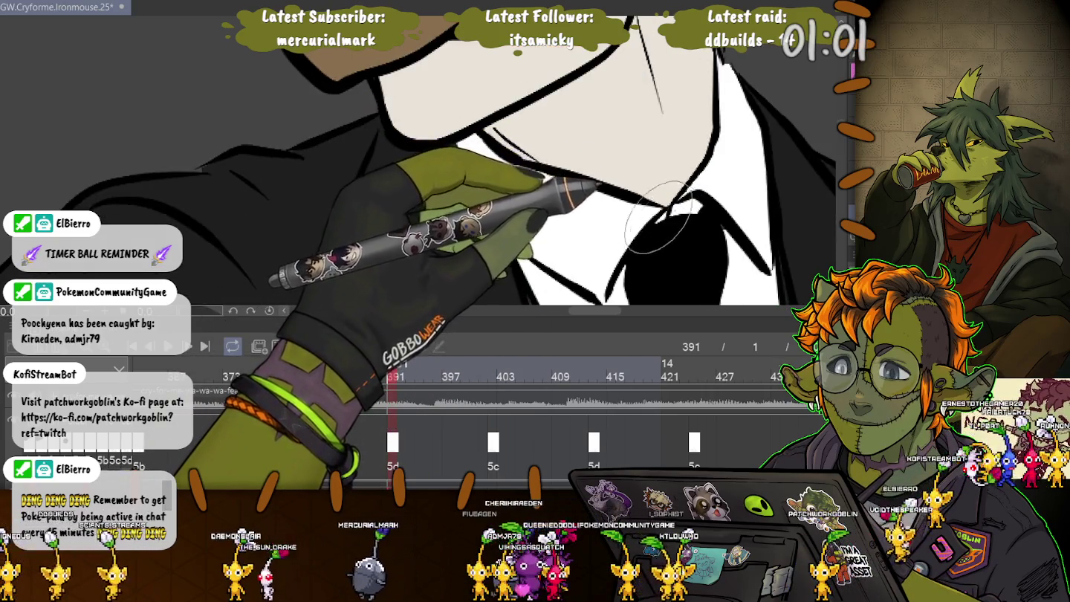
scroll(664, 219, up, 3)
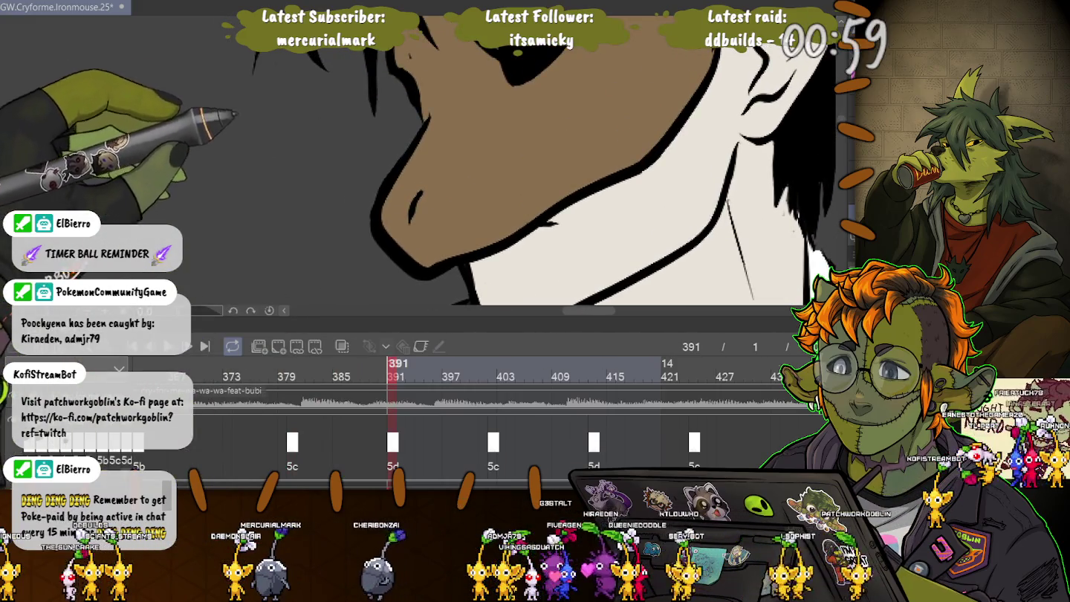
scroll(342, 231, up, 3)
scroll(750, 178, up, 1)
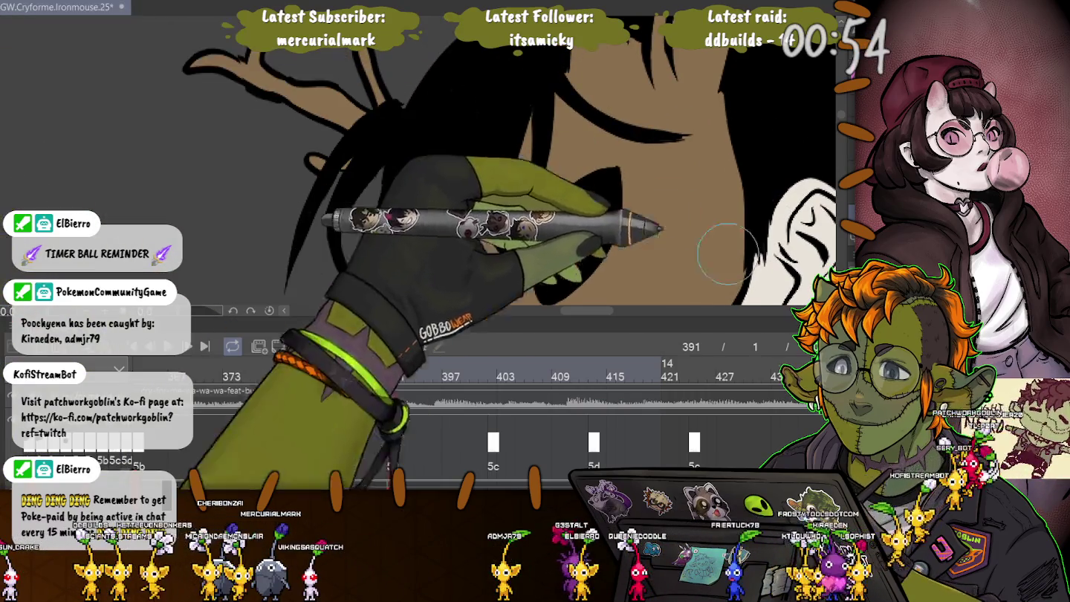
Step: Hide the colour fills with Ctrl+Z and inspect the black-outlined hair strands near the eye
key(ctrl+z)
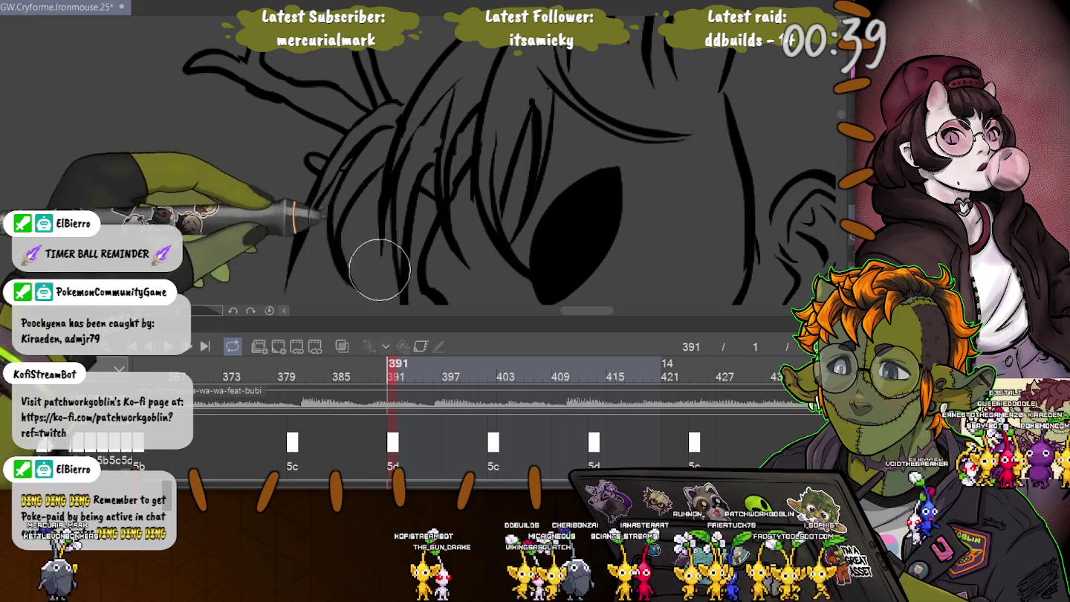
scroll(375, 177, down, 3)
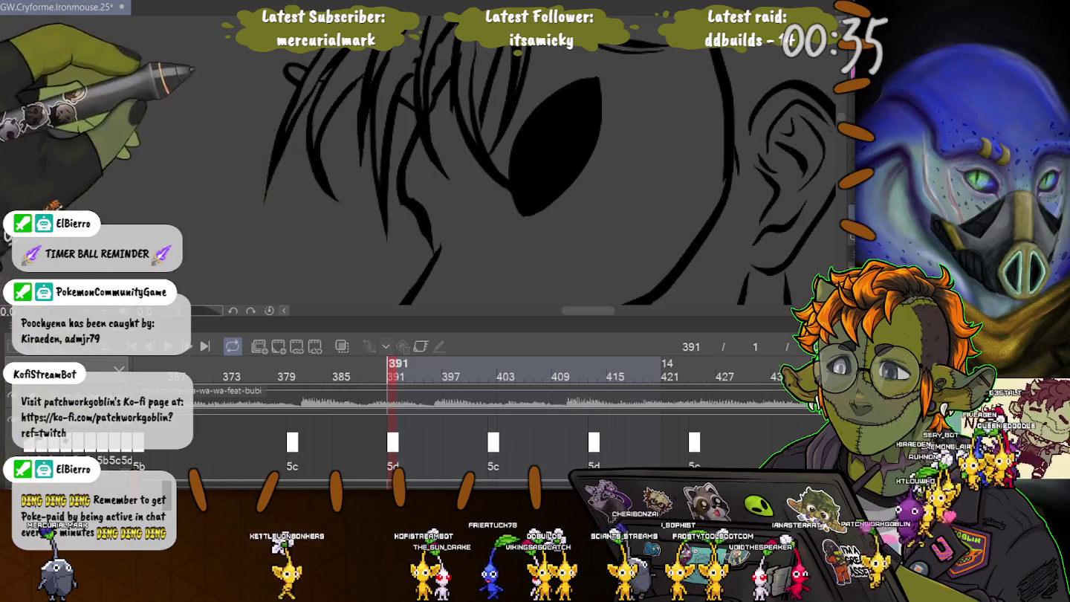
scroll(374, 215, up, 3)
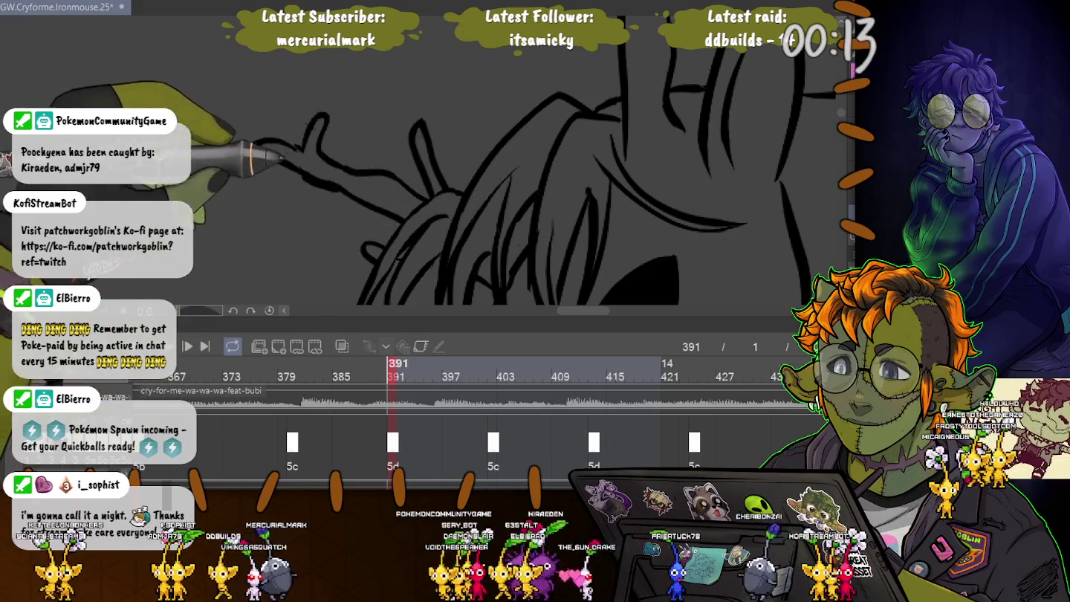
drag(516, 255, 491, 101)
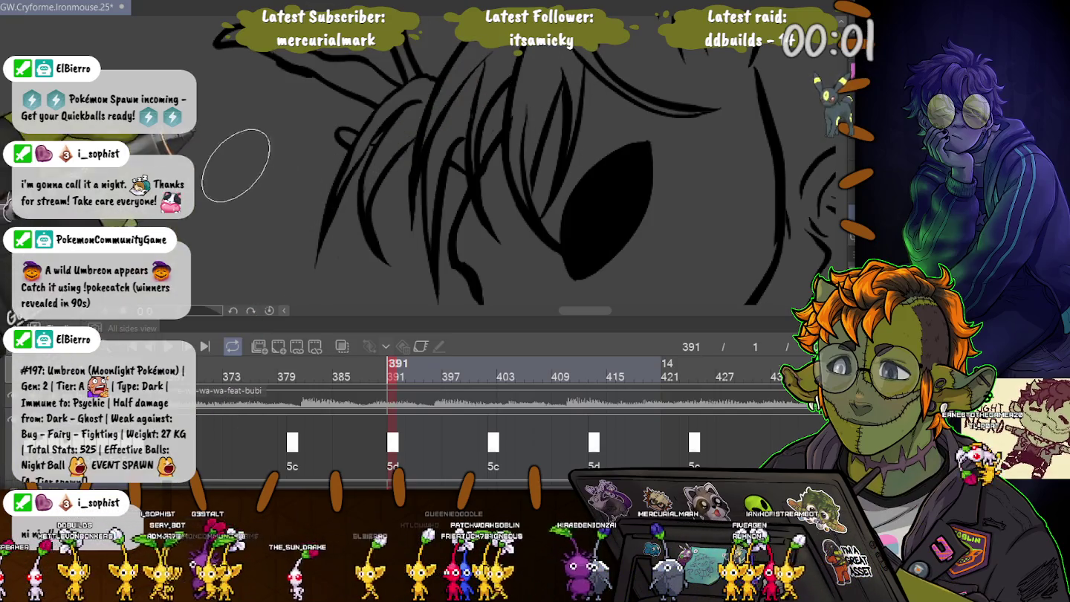
Step: Zoom in and out to check the whole frame with the black-filled hair restored
scroll(237, 168, down, 2)
scroll(223, 152, down, 2)
scroll(201, 126, down, 1)
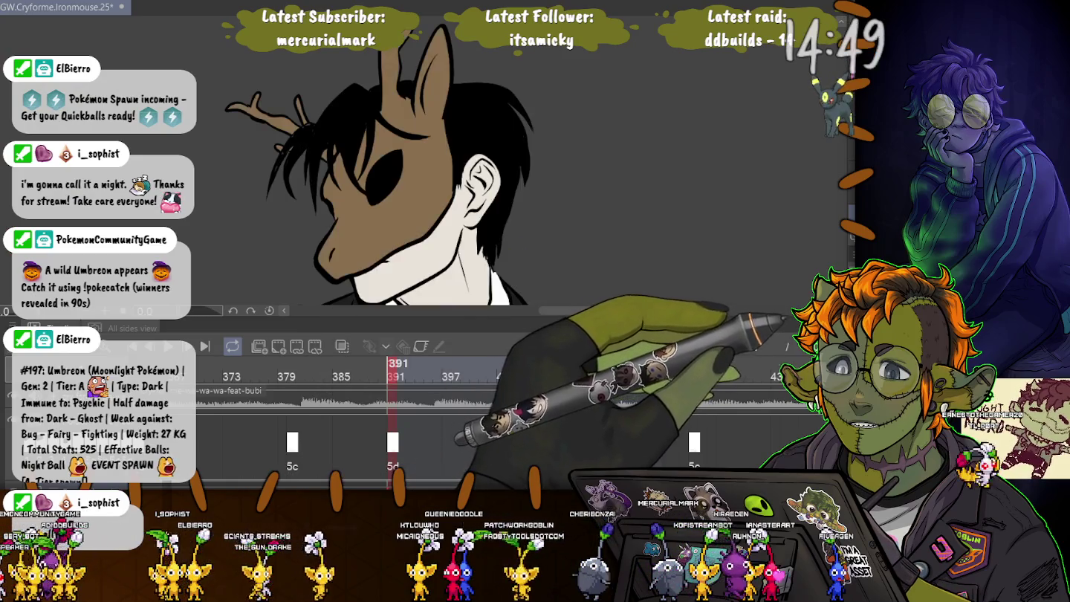
scroll(397, 158, up, 3)
scroll(319, 85, up, 1)
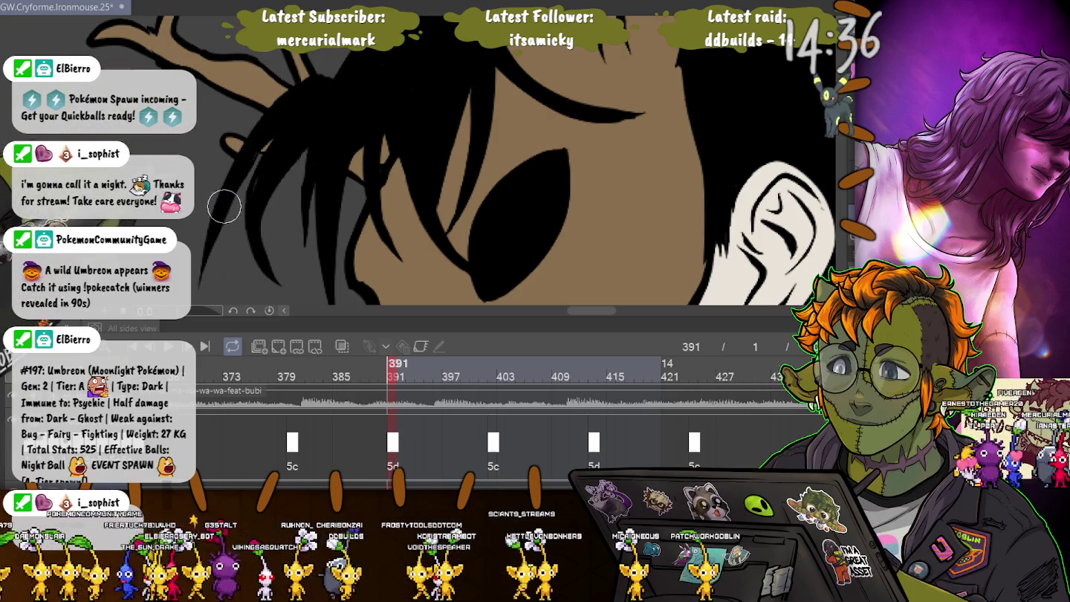
scroll(259, 185, down, 1)
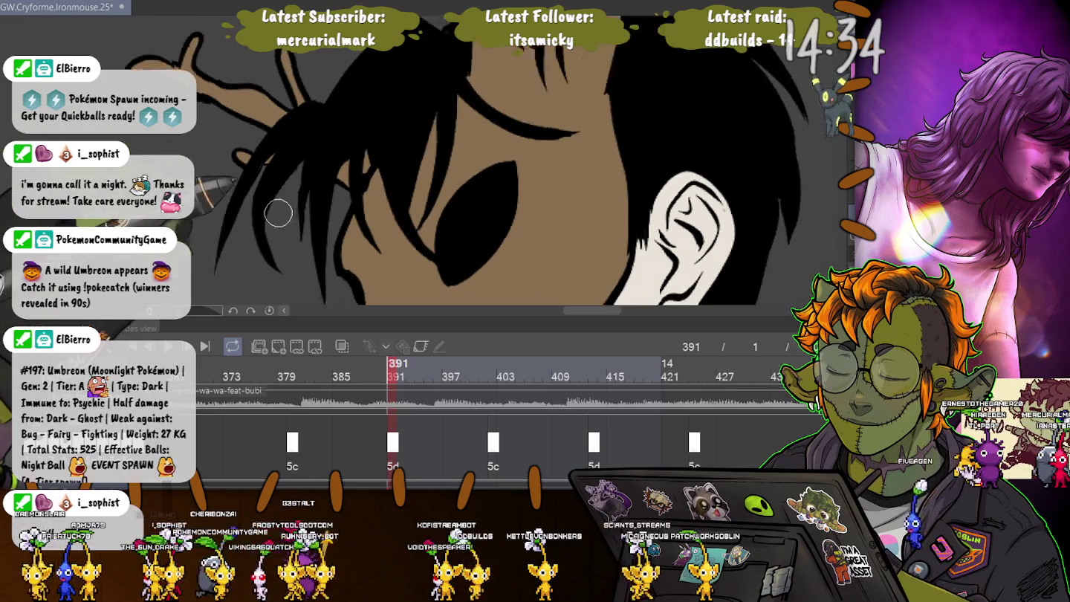
scroll(259, 184, down, 2)
scroll(321, 183, up, 1)
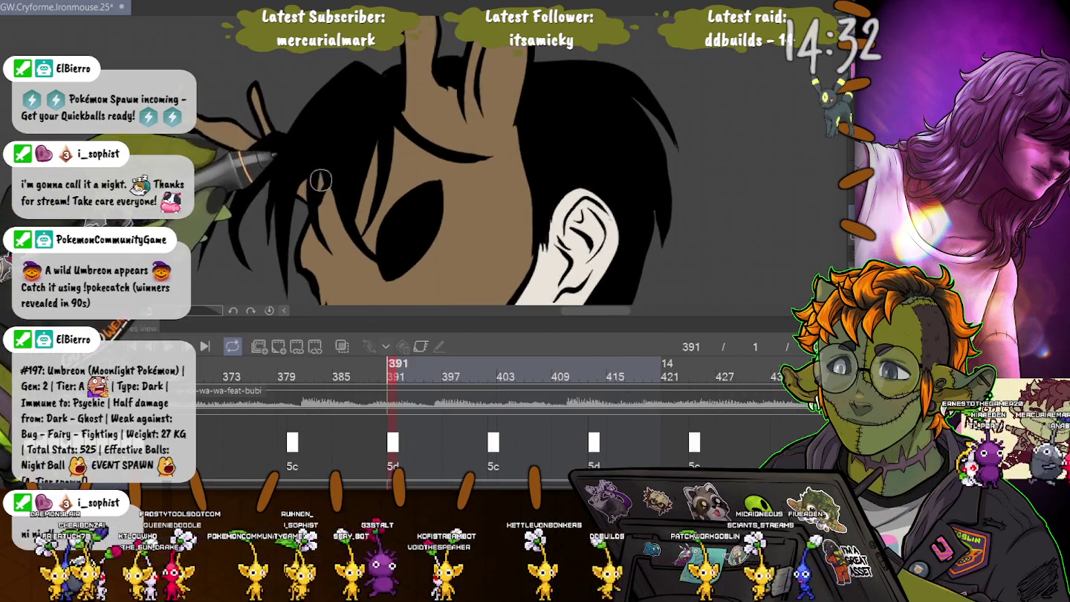
scroll(317, 136, down, 1)
scroll(318, 136, down, 1)
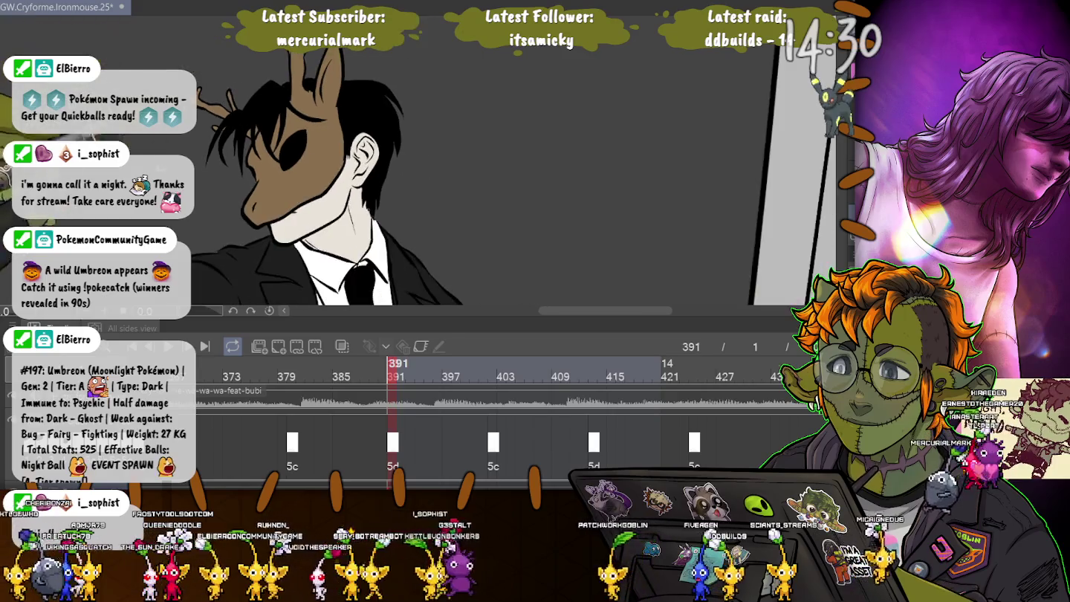
scroll(318, 136, down, 1)
scroll(321, 184, down, 2)
scroll(321, 182, down, 2)
scroll(320, 182, up, 2)
scroll(321, 183, up, 1)
scroll(321, 184, up, 1)
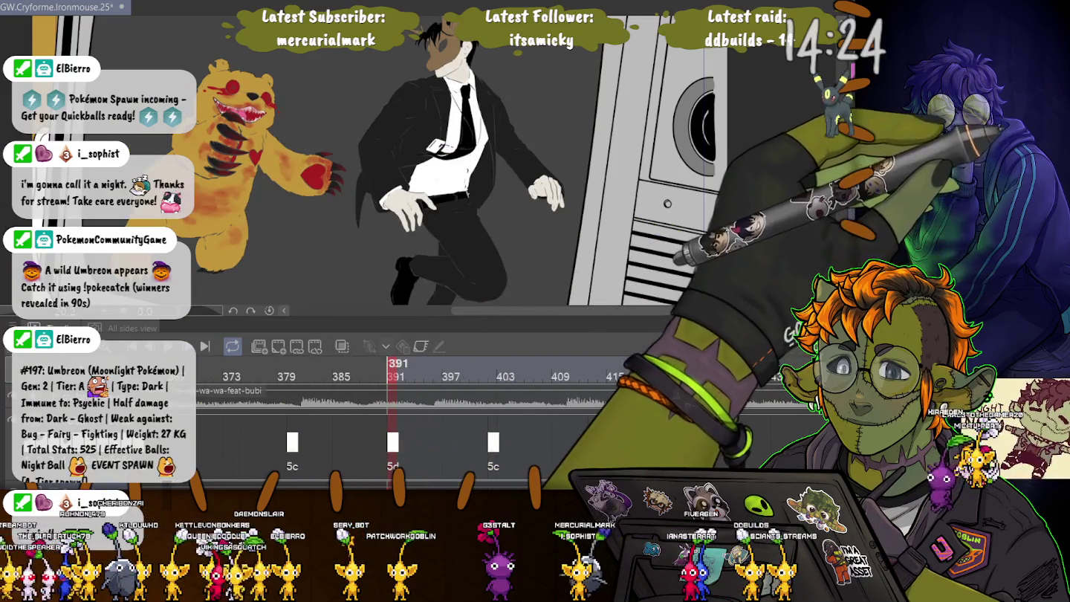
Step: Add the black hair fill to the selection with auto-select and enlarge the view
scroll(475, 170, up, 2)
scroll(475, 171, up, 2)
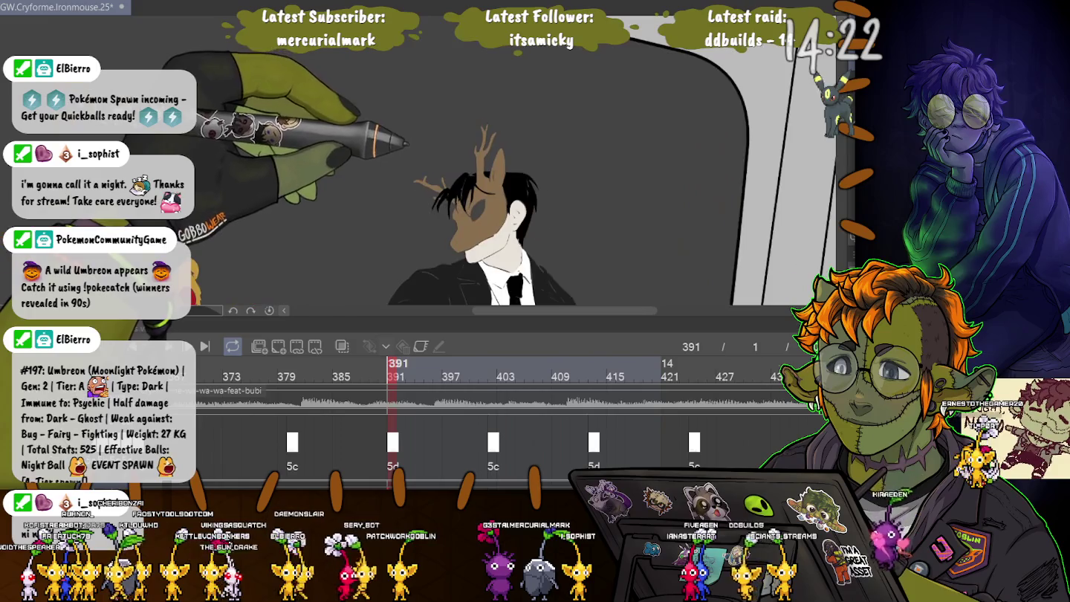
scroll(466, 191, up, 2)
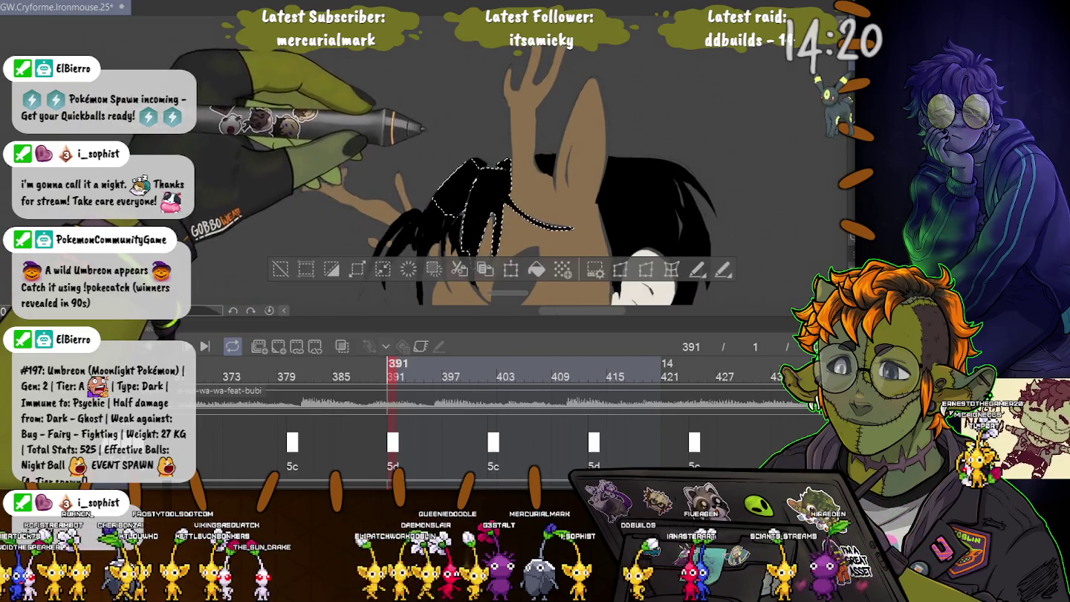
click(545, 113)
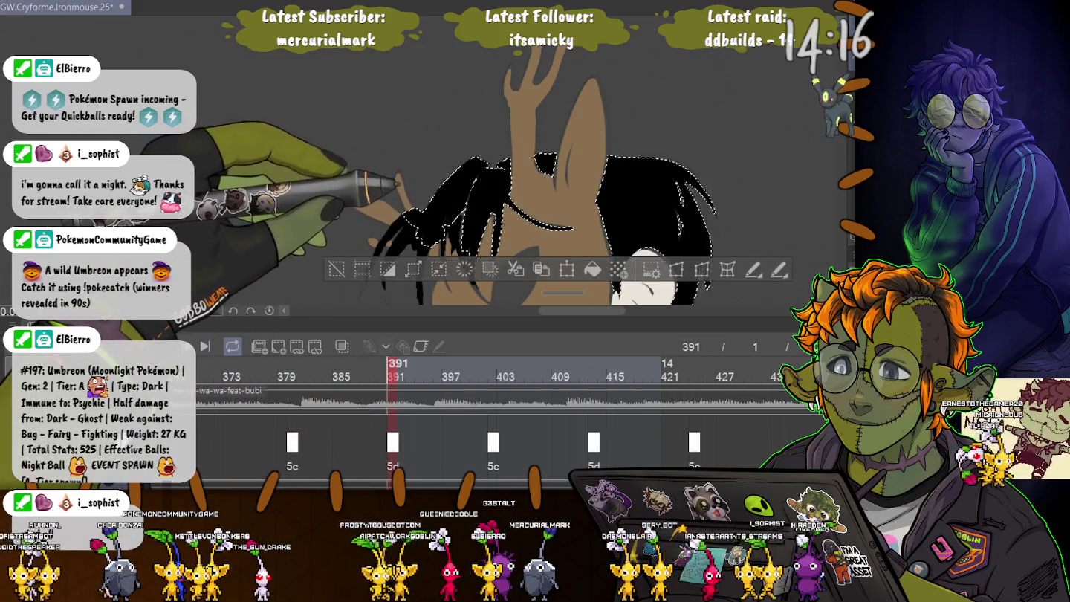
key(ctrl+plus)
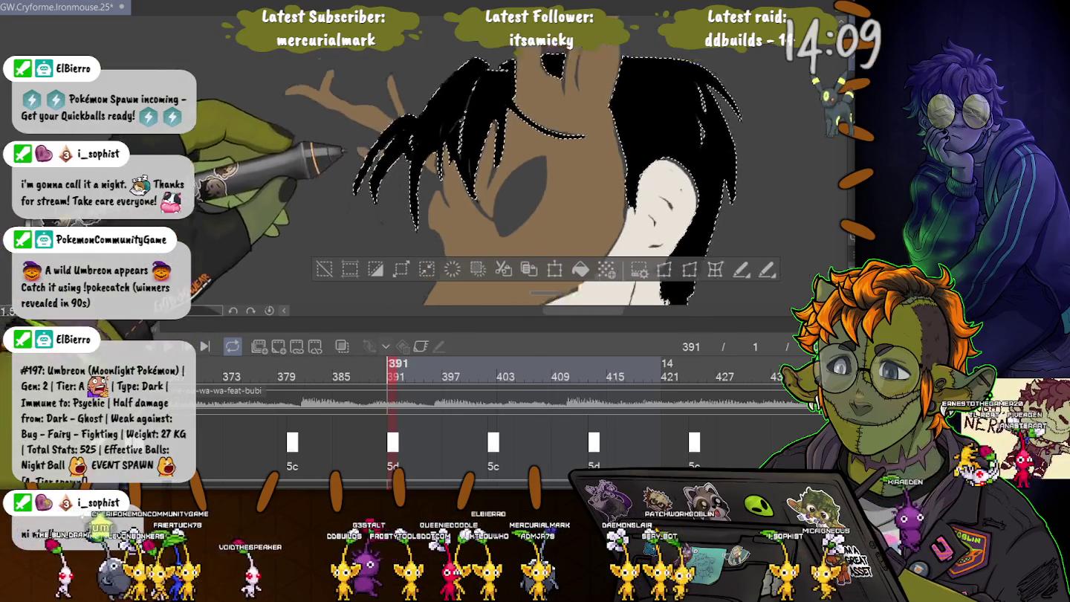
Step: Scroll the view to confirm the selection also includes the black shoe
scroll(445, 185, down, 10)
scroll(446, 185, down, 5)
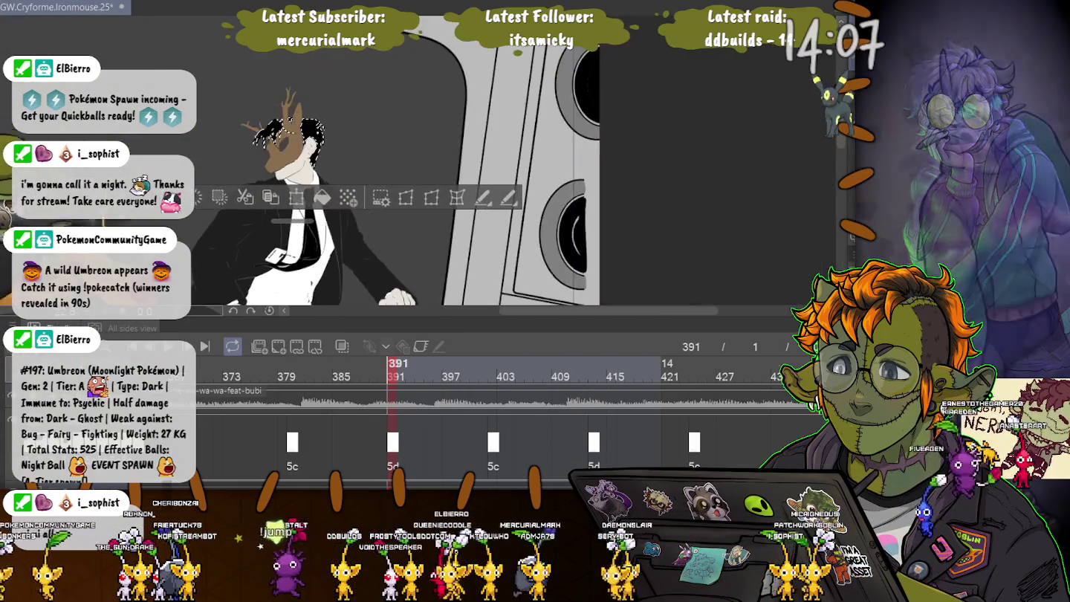
scroll(445, 186, down, 5)
scroll(446, 186, down, 5)
scroll(445, 186, down, 3)
scroll(365, 149, up, 3)
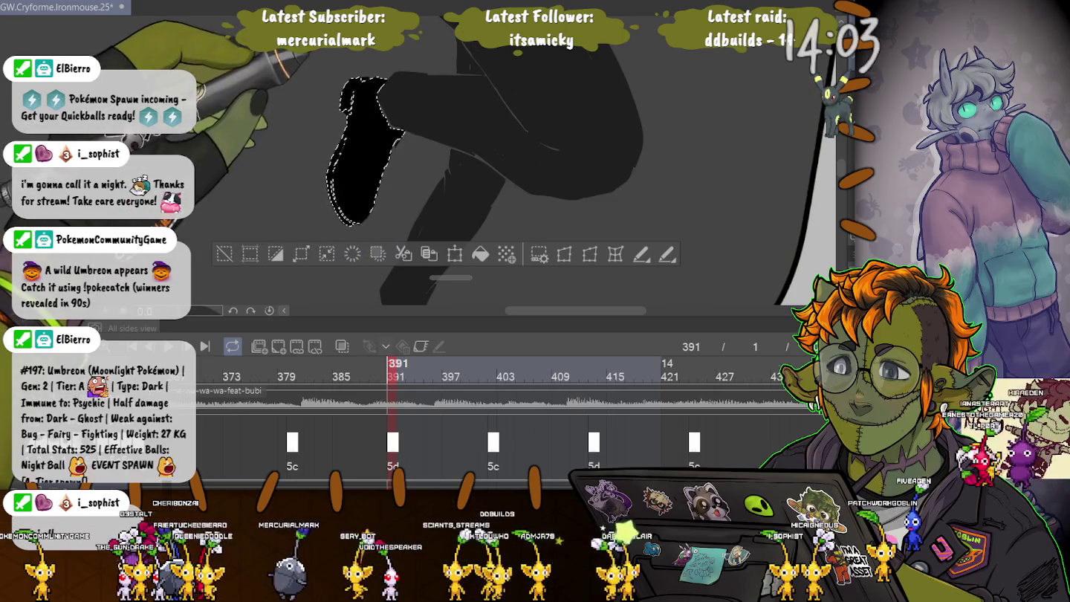
scroll(445, 186, down, 3)
scroll(446, 185, up, 3)
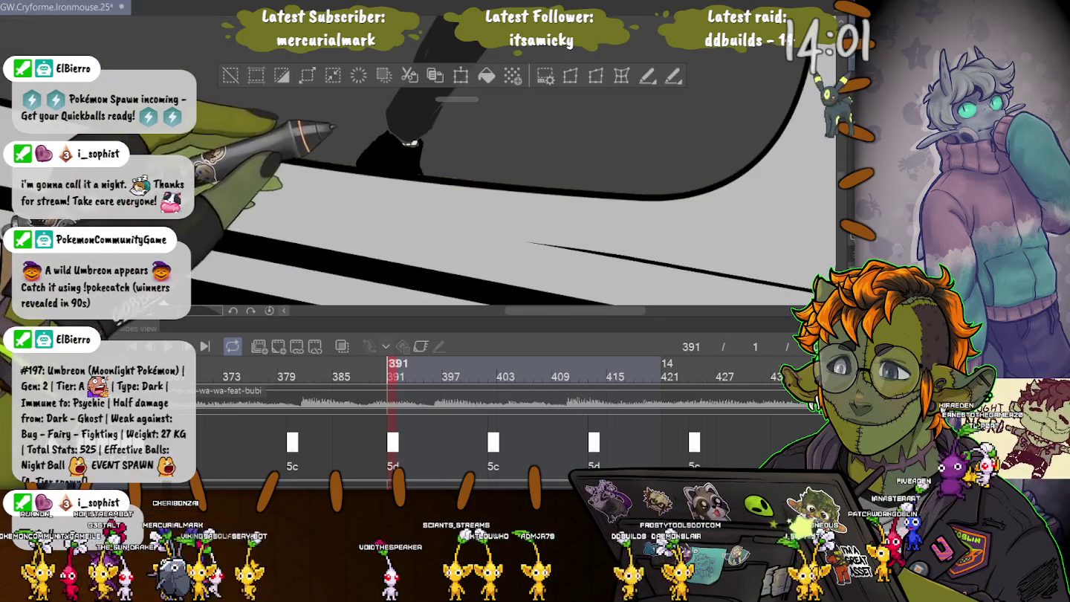
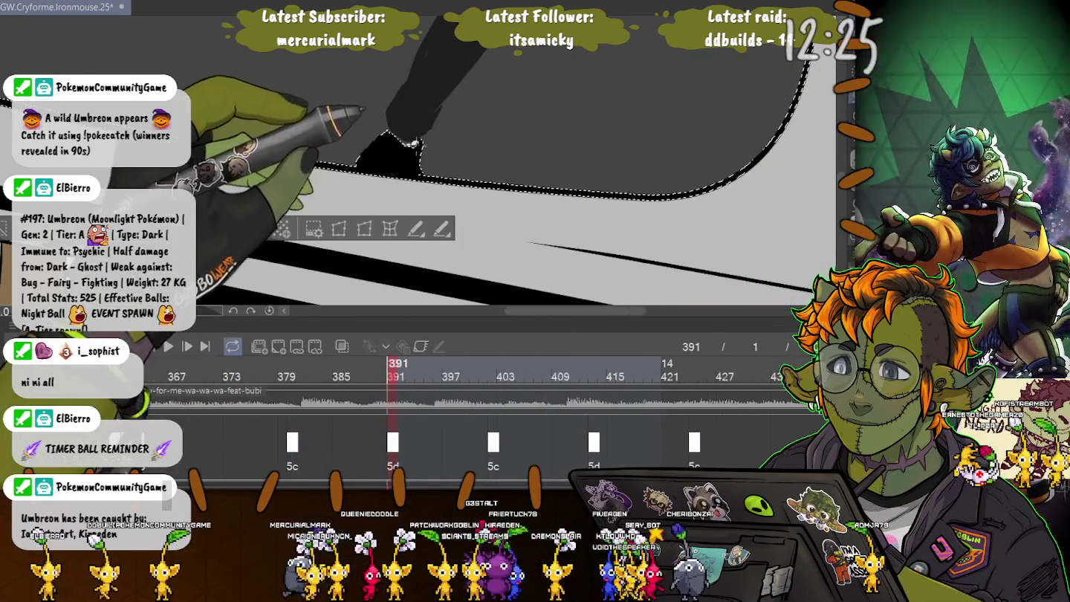
Step: Draw a freehand lasso outline around the suited man's leg and shoe
drag(356, 167, 327, 157)
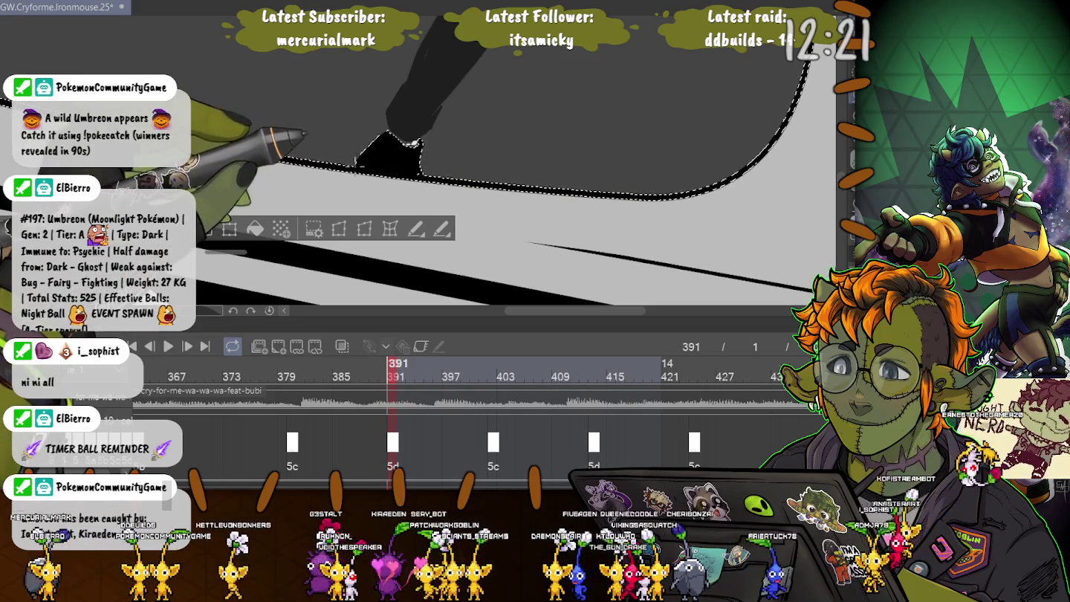
mouse_move(348, 153)
mouse_down()
mouse_move(634, 92)
mouse_move(569, 89)
mouse_up()
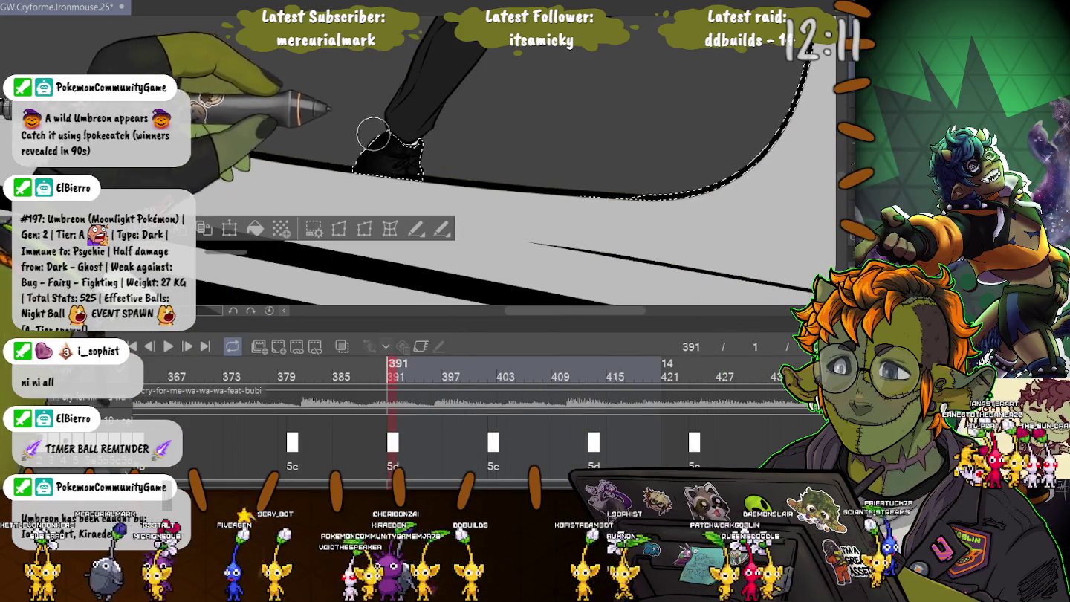
drag(370, 108, 378, 126)
scroll(407, 181, up, 2)
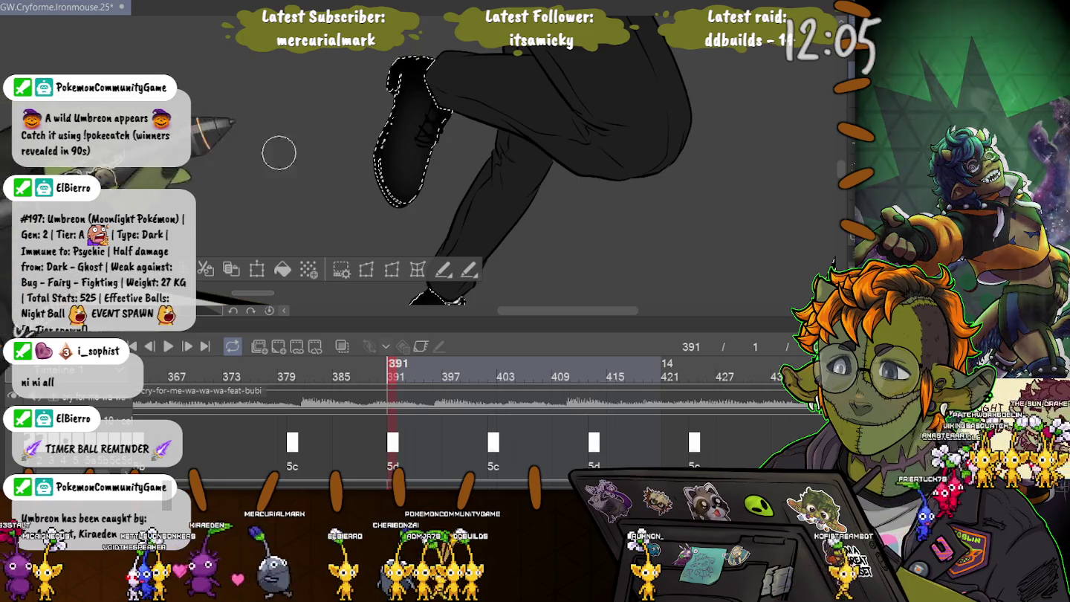
Step: Lasso around the suited man, then drop the selection with Ctrl+D
scroll(274, 151, down, 3)
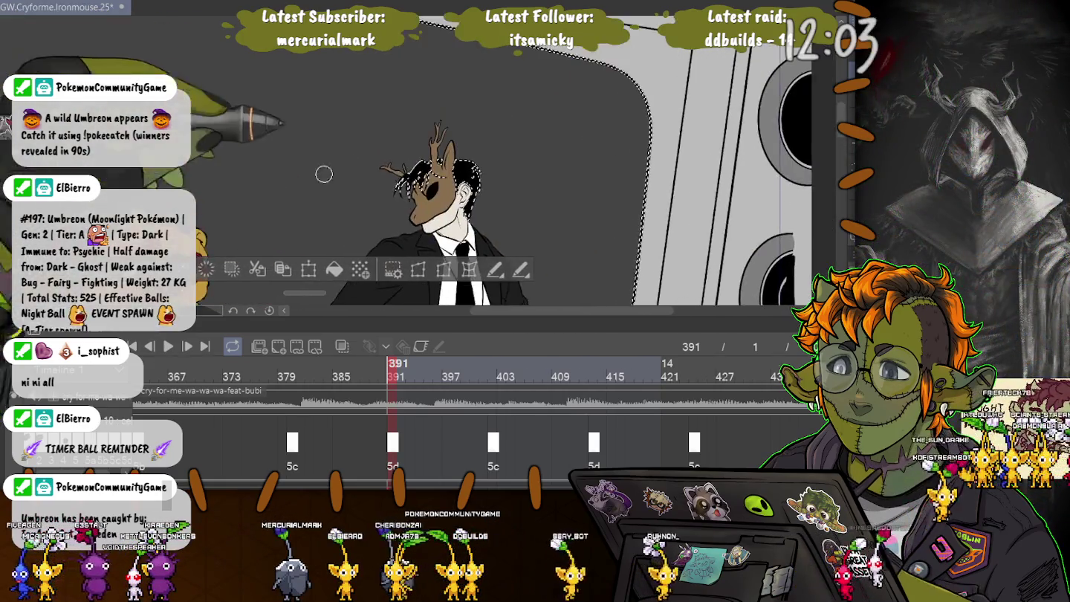
scroll(401, 174, up, 3)
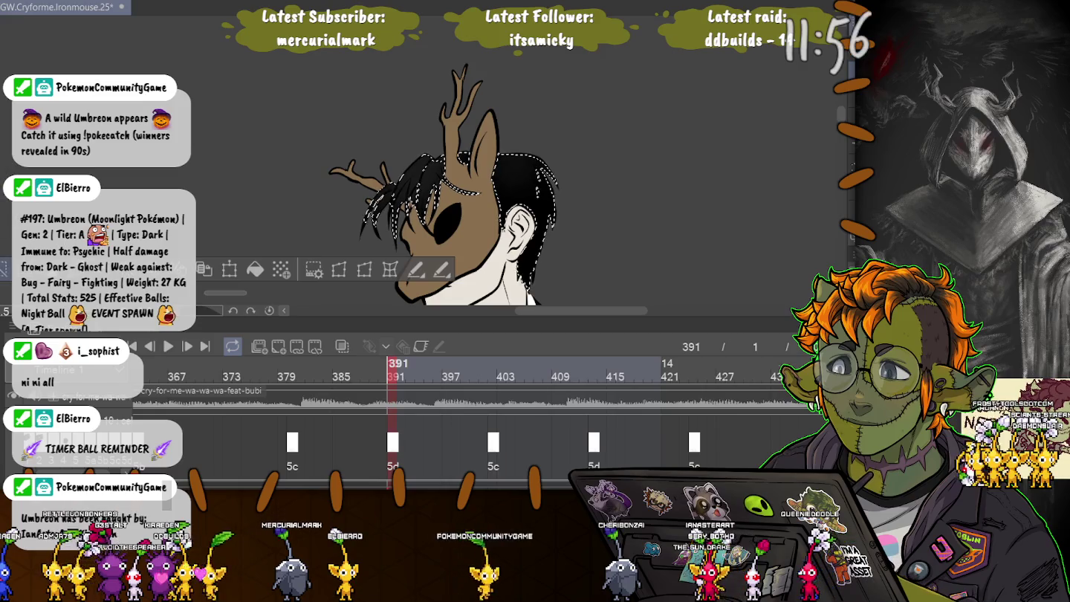
scroll(251, 137, down, 2)
scroll(312, 112, down, 2)
scroll(371, 89, down, 2)
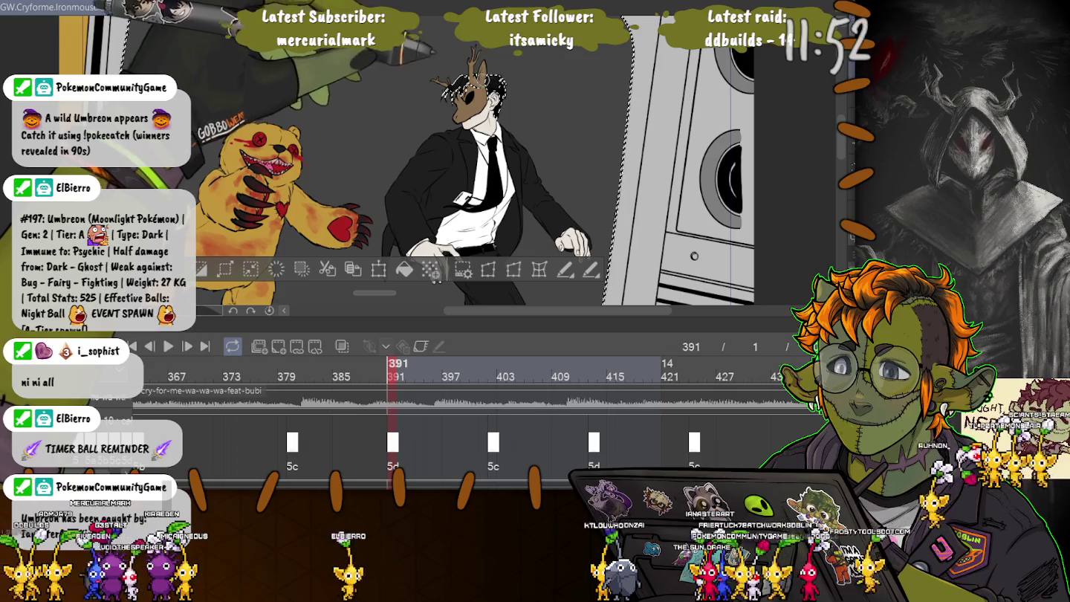
drag(401, 77, 217, 151)
key(ctrl+d)
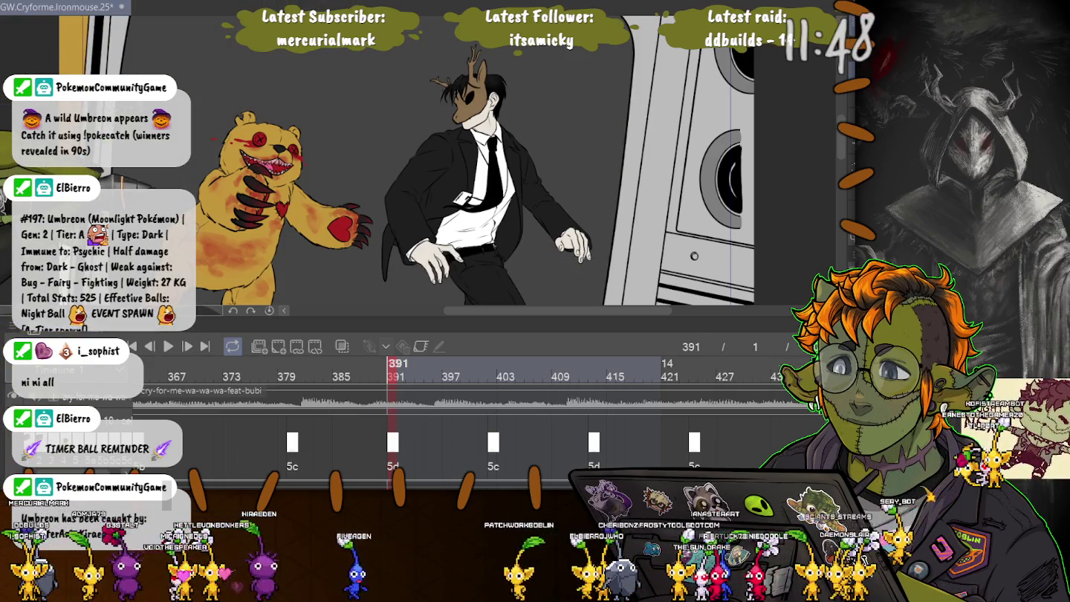
scroll(308, 245, down, 2)
scroll(309, 244, down, 2)
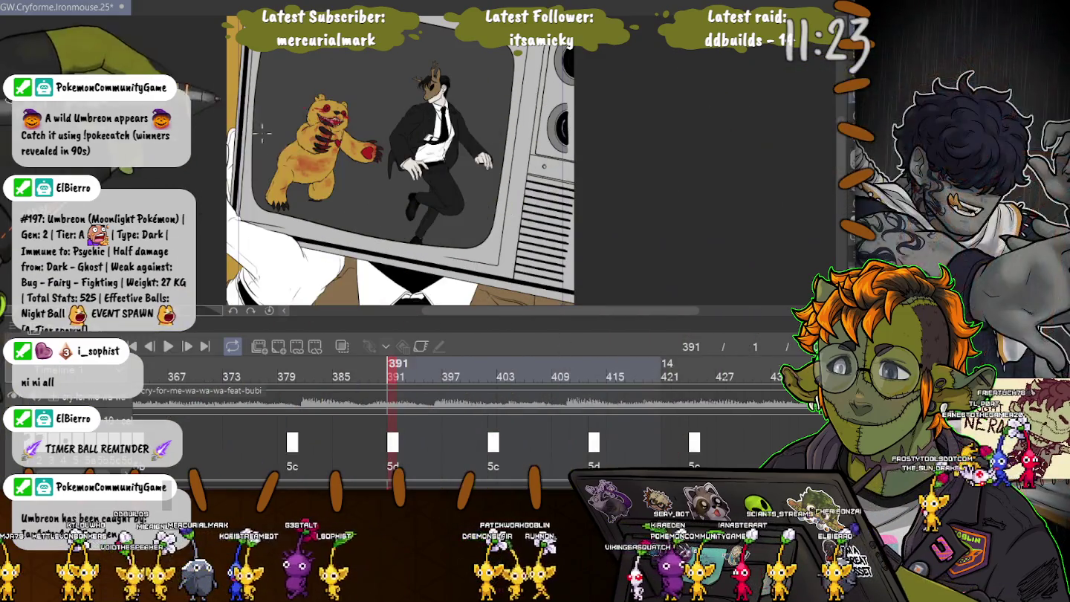
mouse_move(252, 141)
mouse_down()
mouse_move(494, 252)
mouse_move(251, 148)
mouse_up()
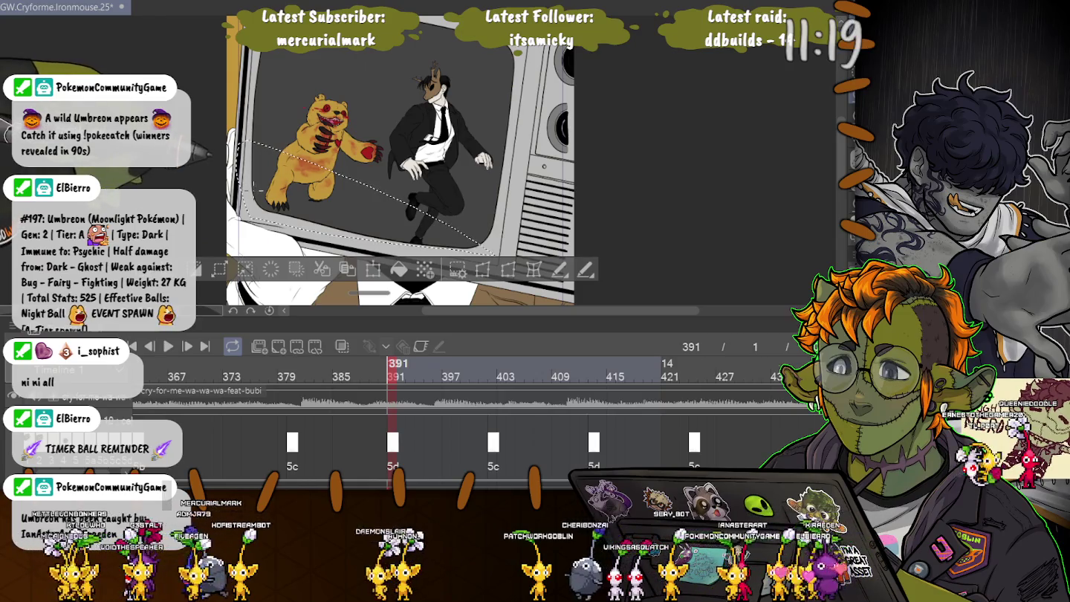
mouse_move(492, 251)
mouse_down()
mouse_move(391, 212)
mouse_move(401, 217)
mouse_up()
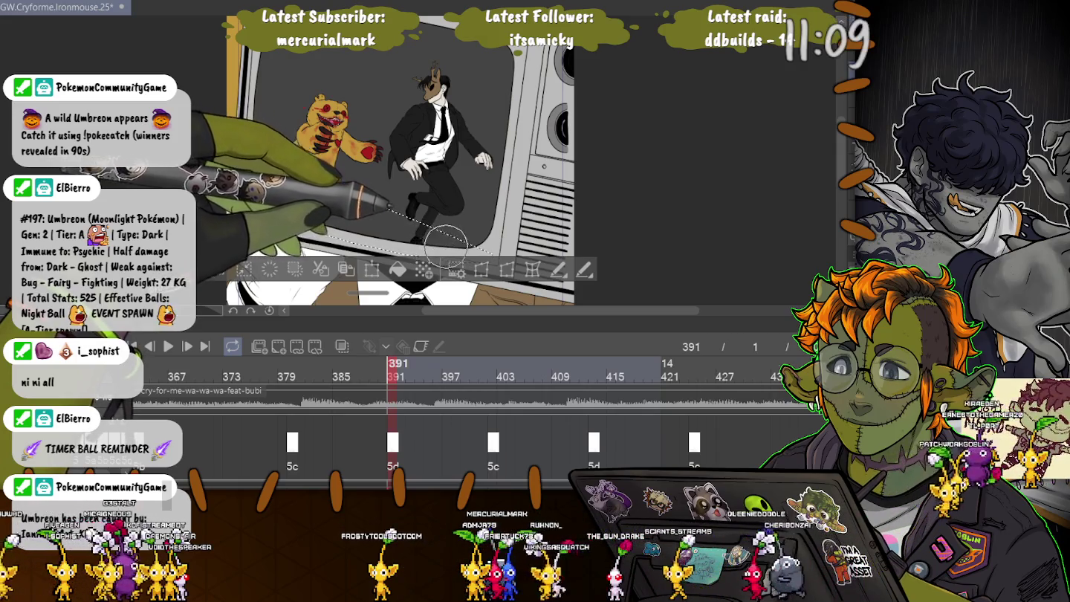
drag(334, 134, 303, 198)
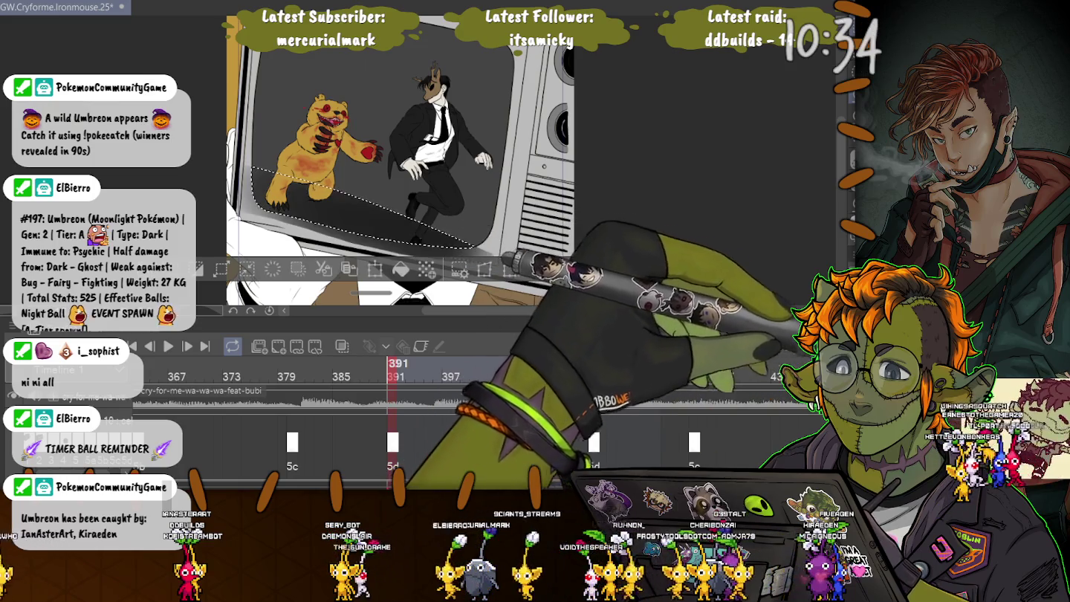
key(ctrl+d)
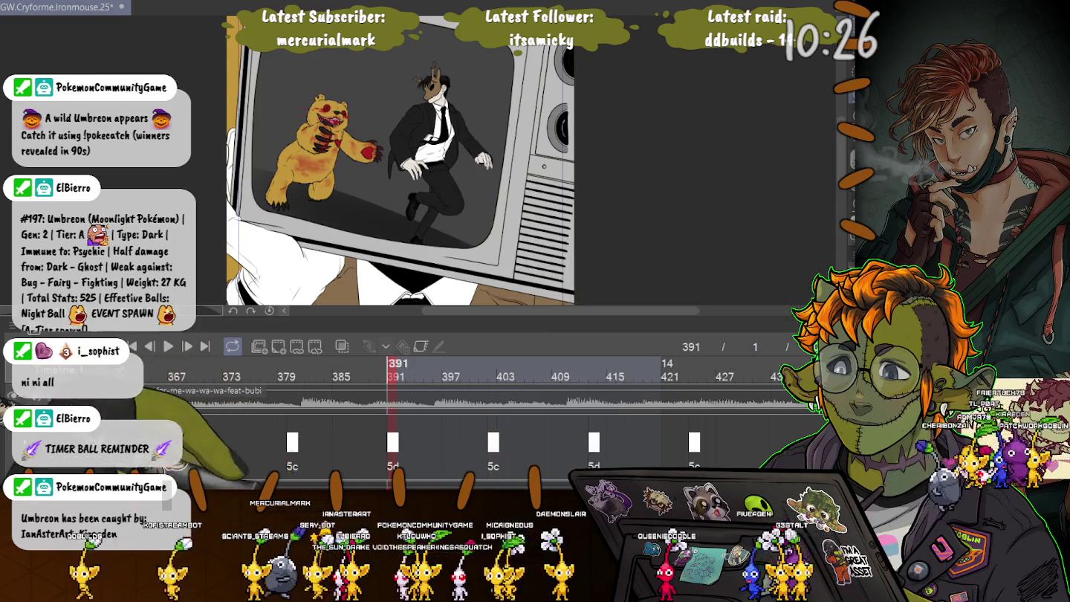
Step: Move the timeline playhead back to frame 380
click(292, 372)
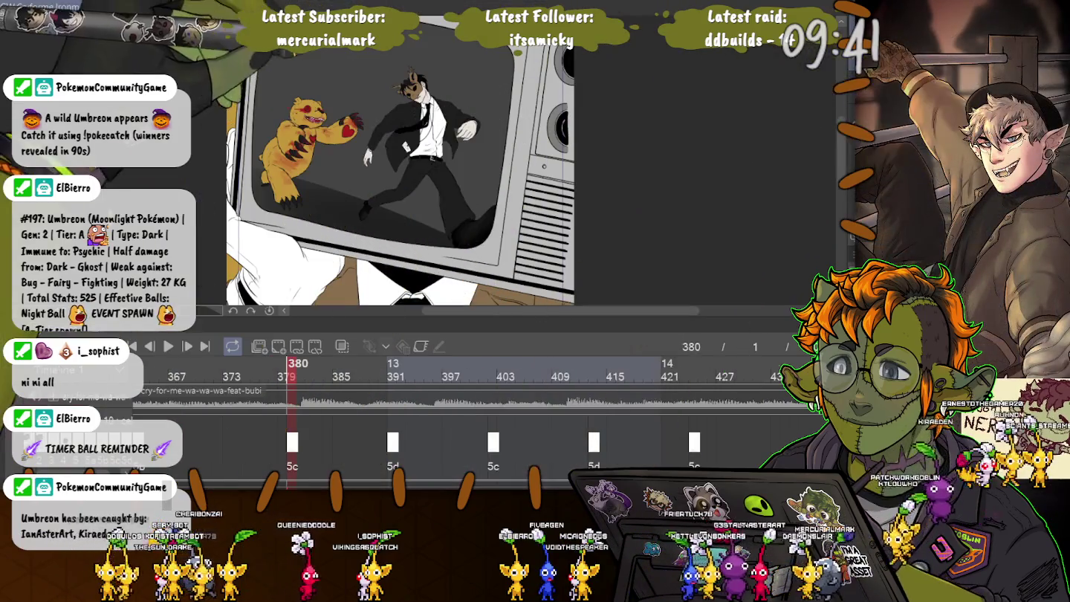
Step: Select all and deselect, zoom in on the TV scene, and enlarge the brush
key(ctrl+z)
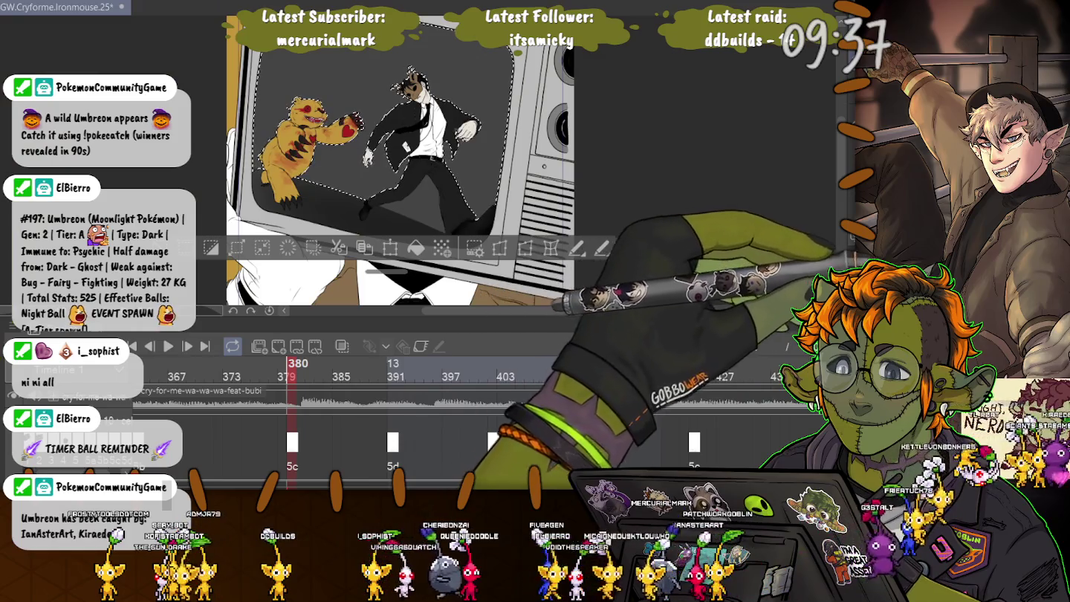
key(ctrl+d)
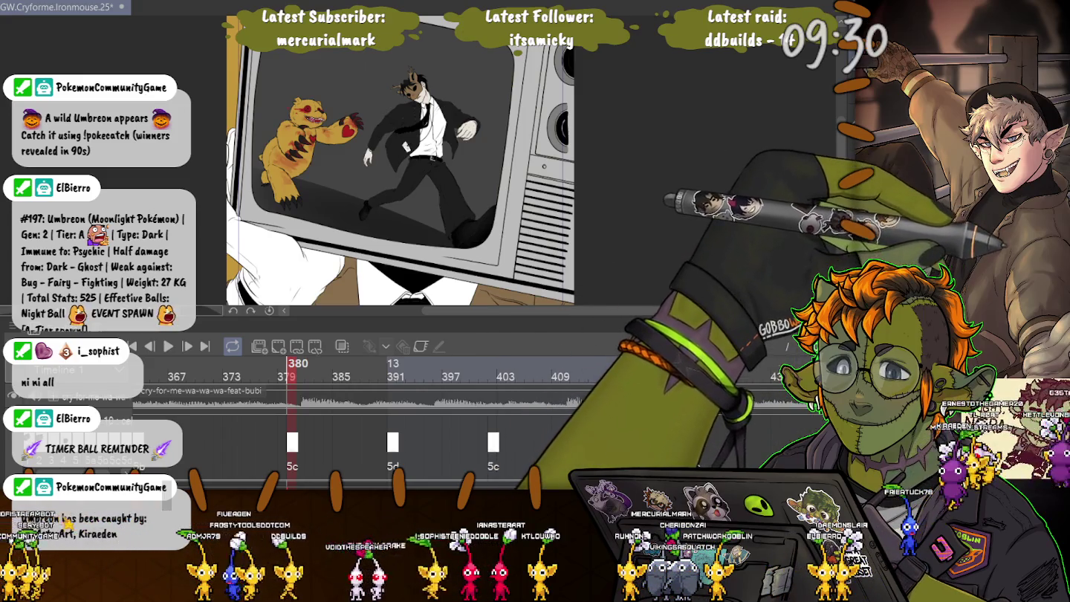
drag(483, 55, 505, 115)
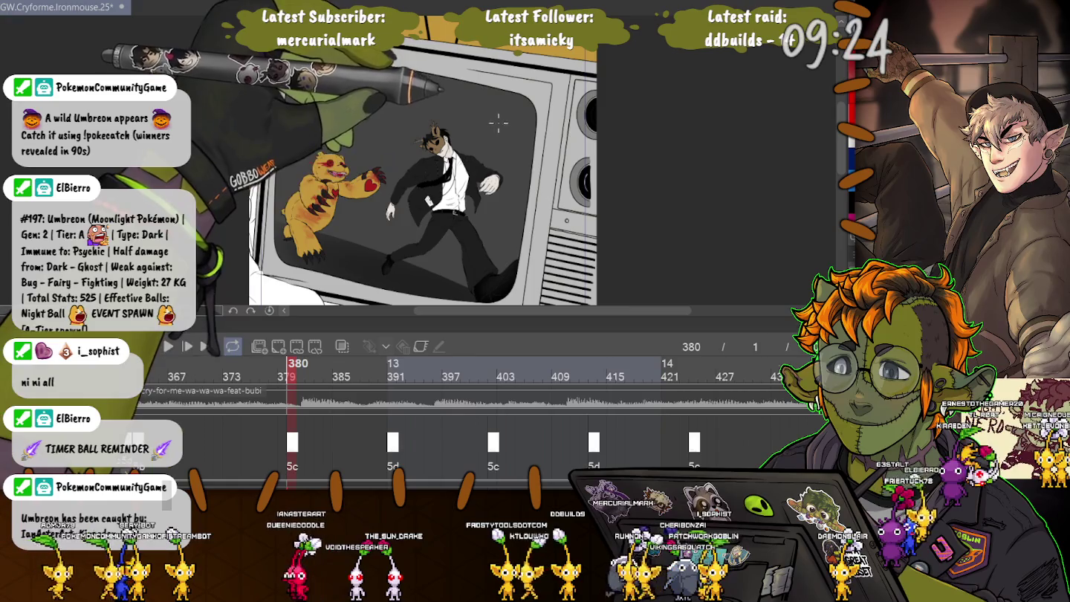
key(bracketright)
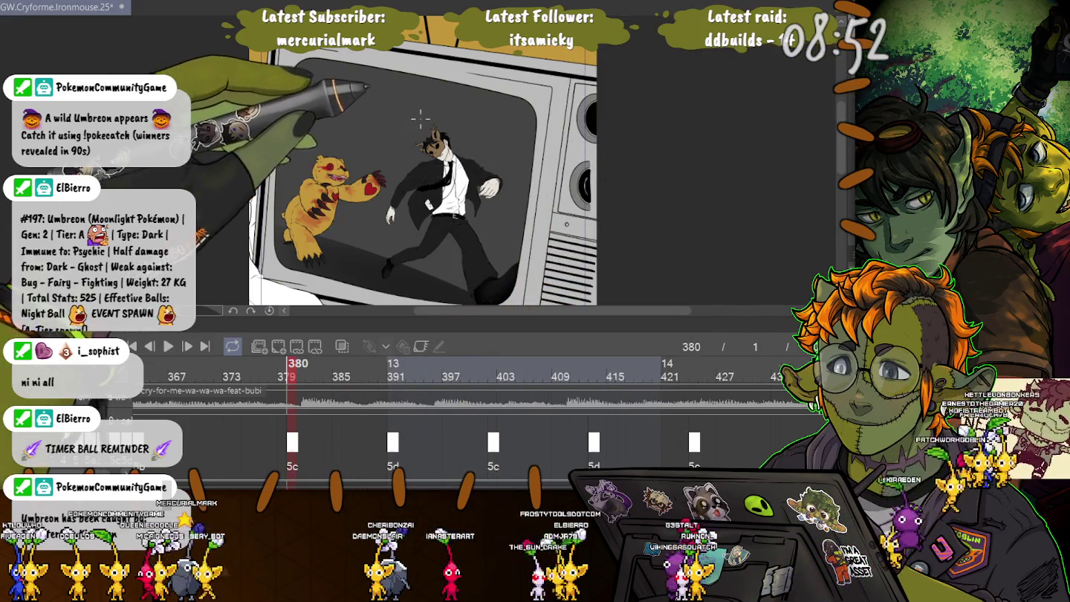
Step: Drag out ellipses over the TV screen, finishing with a flat one across it
drag(420, 118, 509, 104)
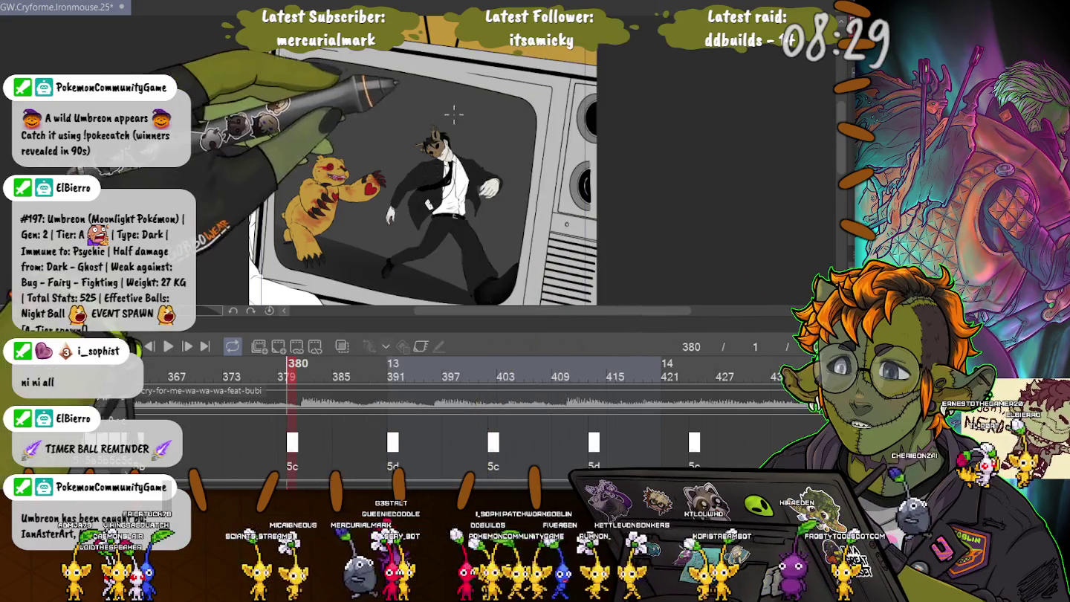
mouse_move(546, 105)
mouse_down()
mouse_move(358, 136)
mouse_move(291, 194)
mouse_up()
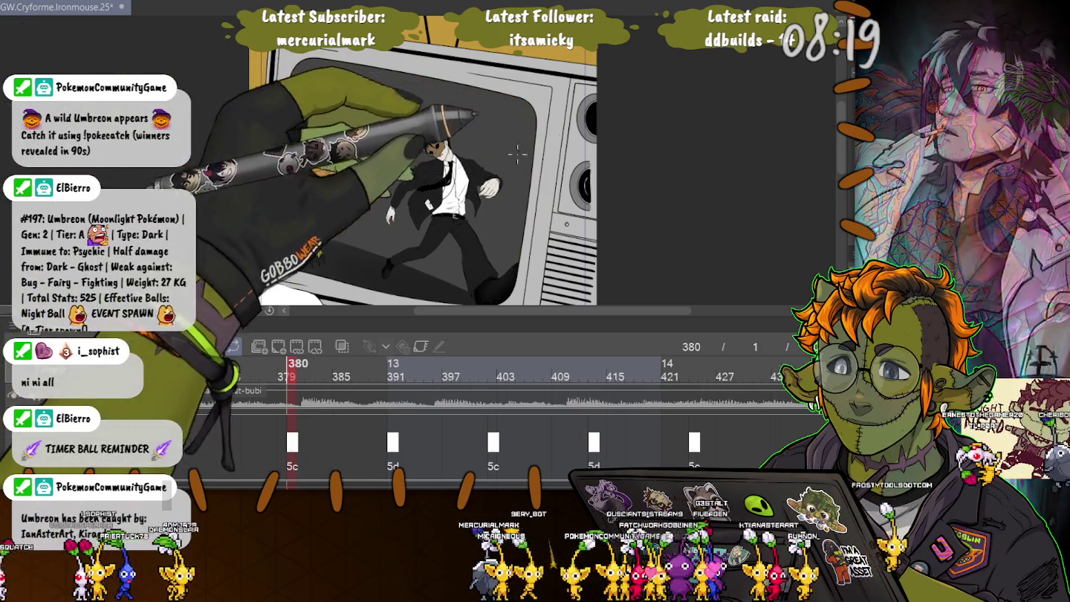
drag(432, 117, 516, 137)
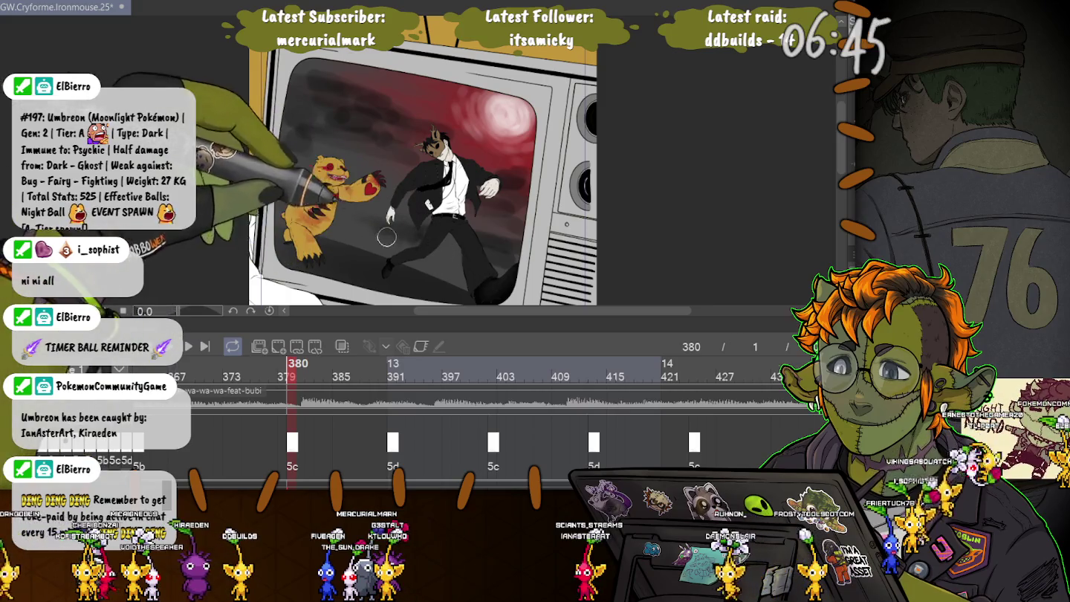
drag(372, 249, 331, 234)
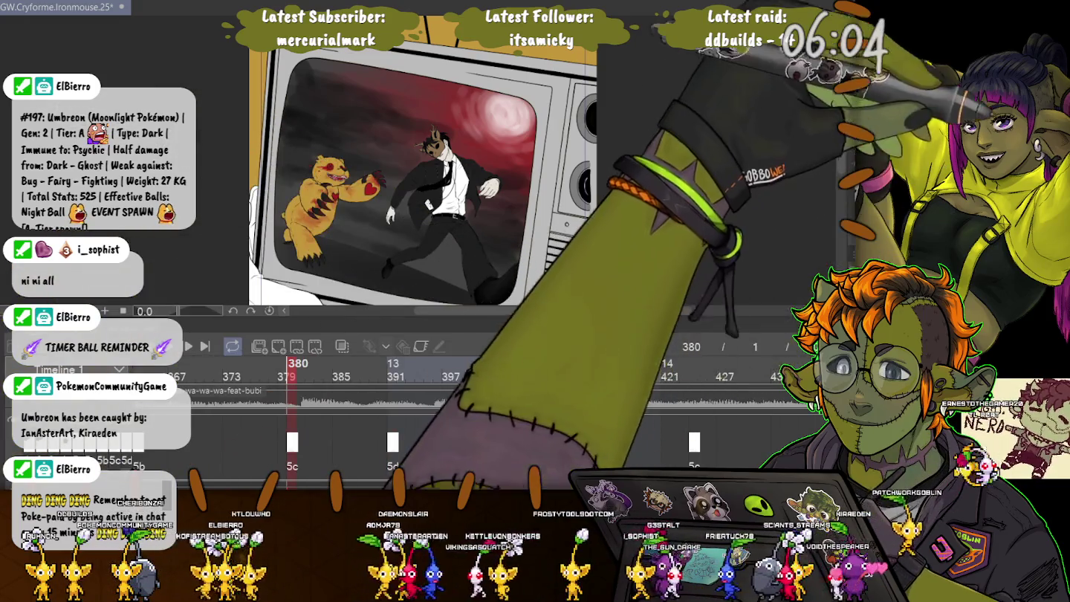
drag(446, 244, 468, 291)
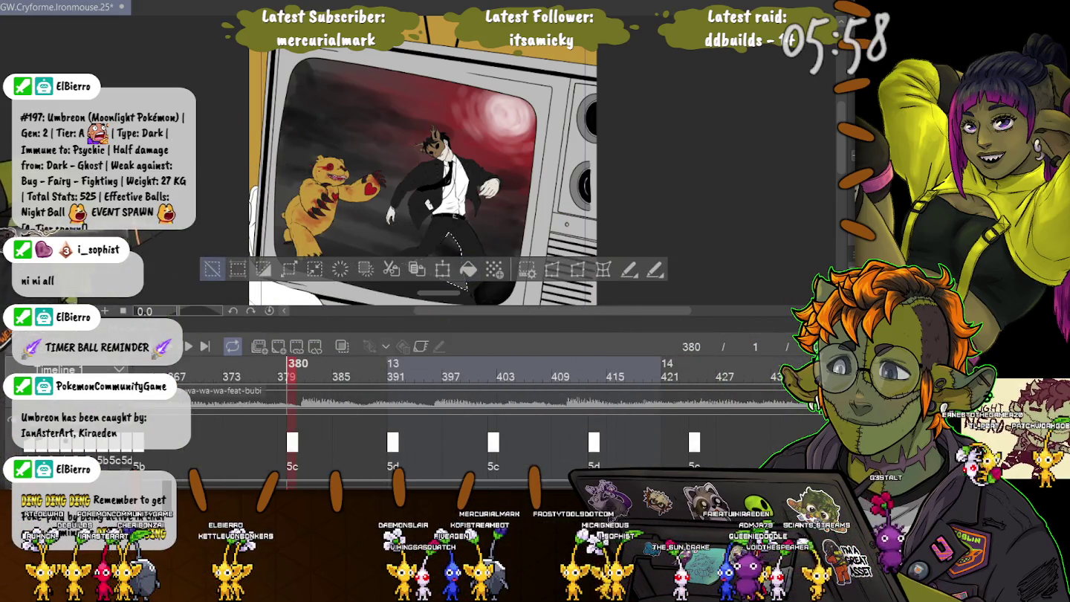
Step: Deselect the legs, zoom and pan over the TV scene, then play forward to about frame 412
key(ctrl+d)
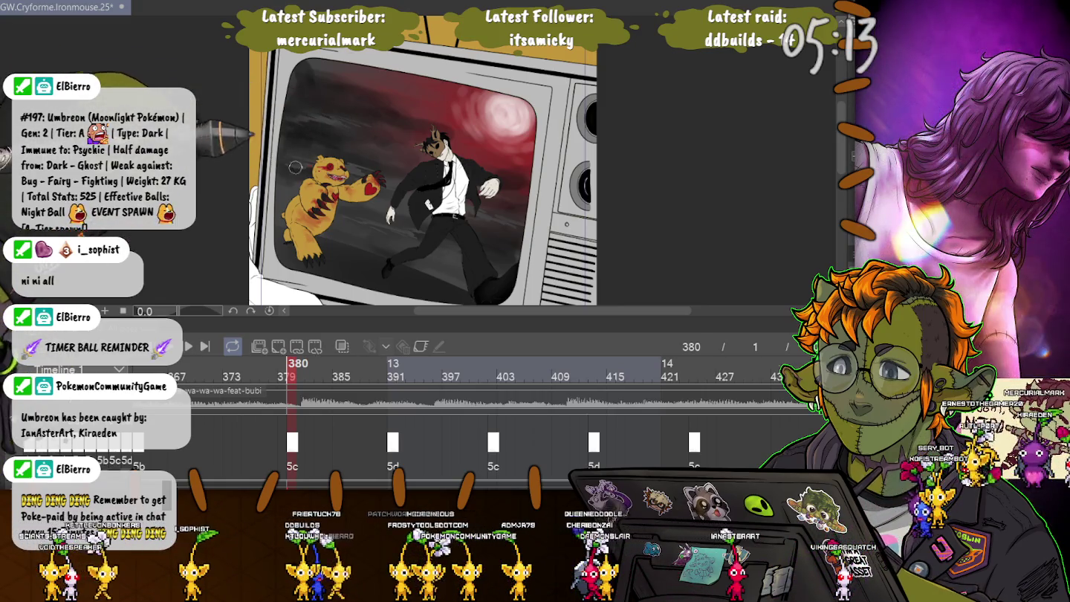
key(ctrl+plus)
key(ctrl+plus)
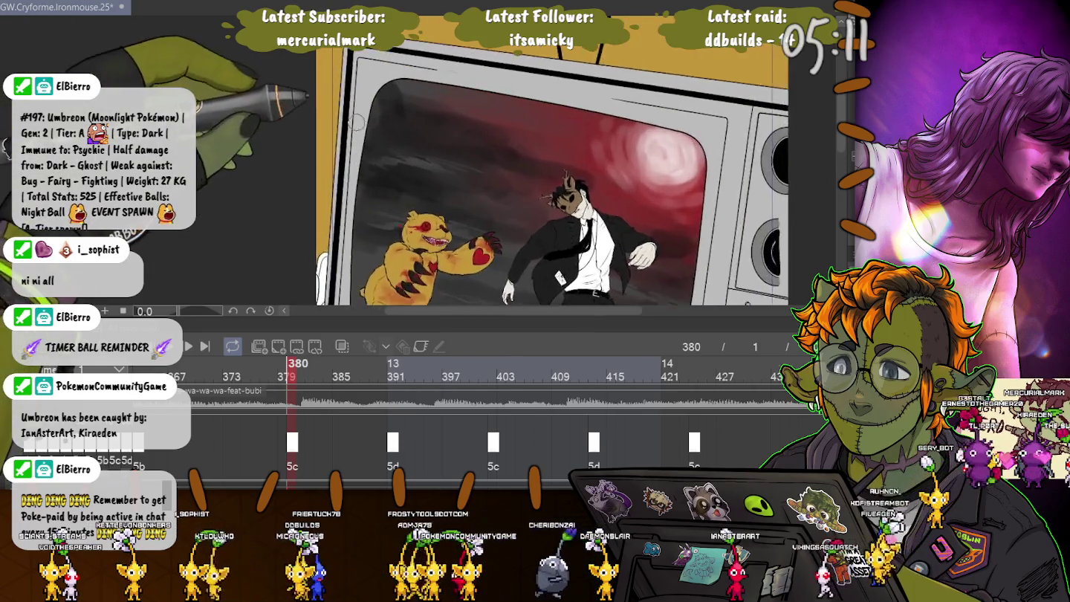
key(ctrl+plus)
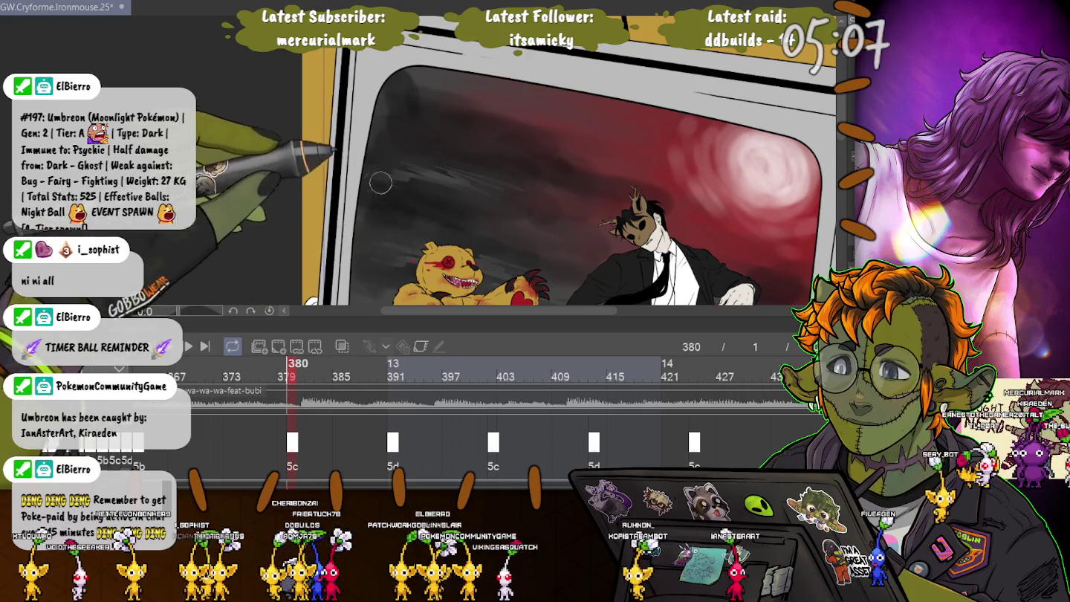
key(ctrl+minus)
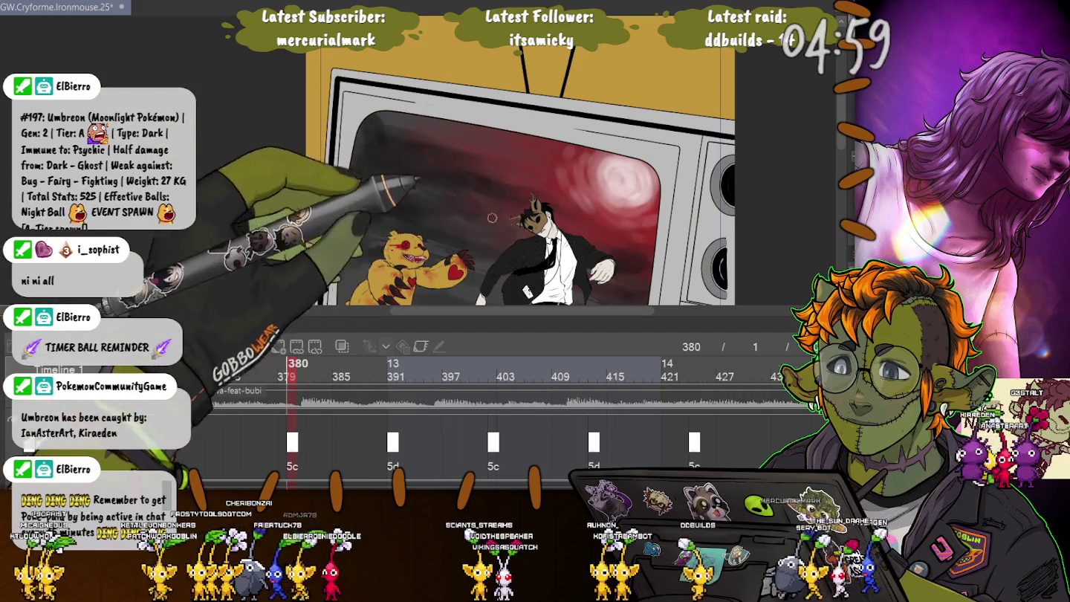
key(ctrl+plus)
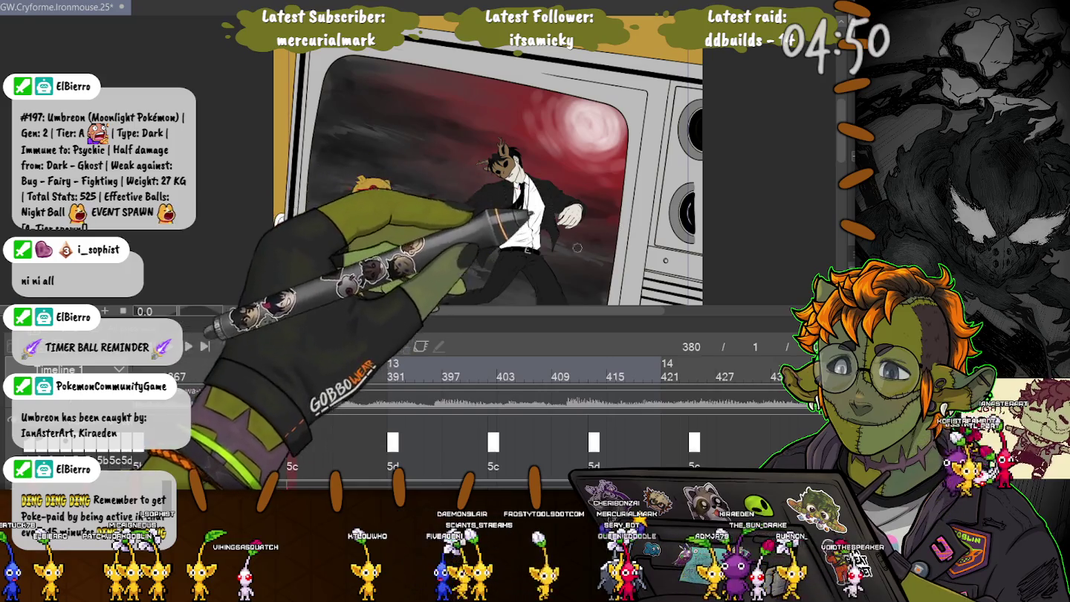
drag(589, 250, 543, 177)
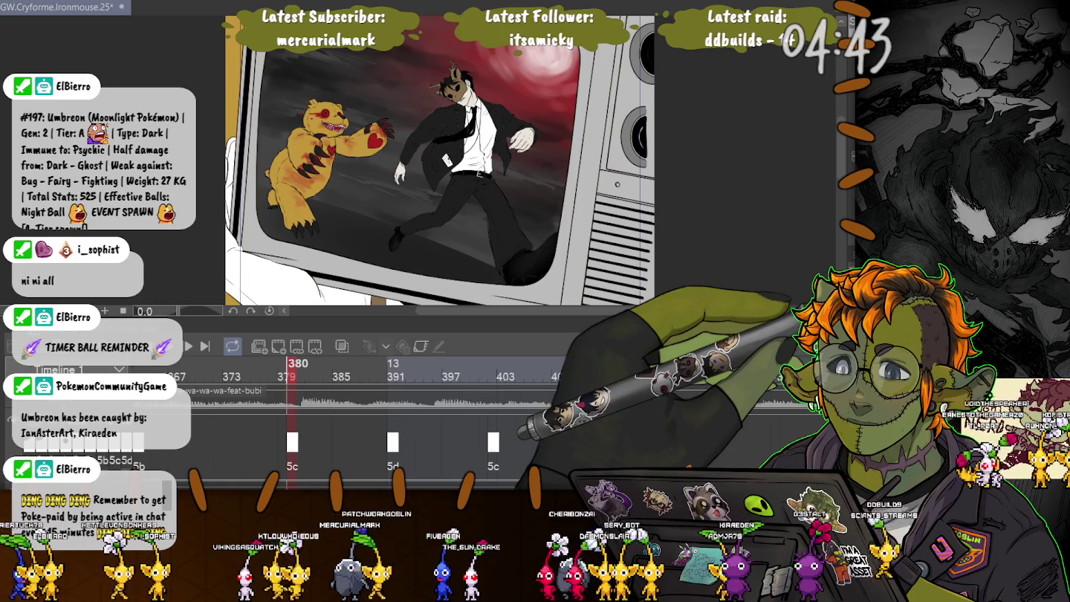
key(space)
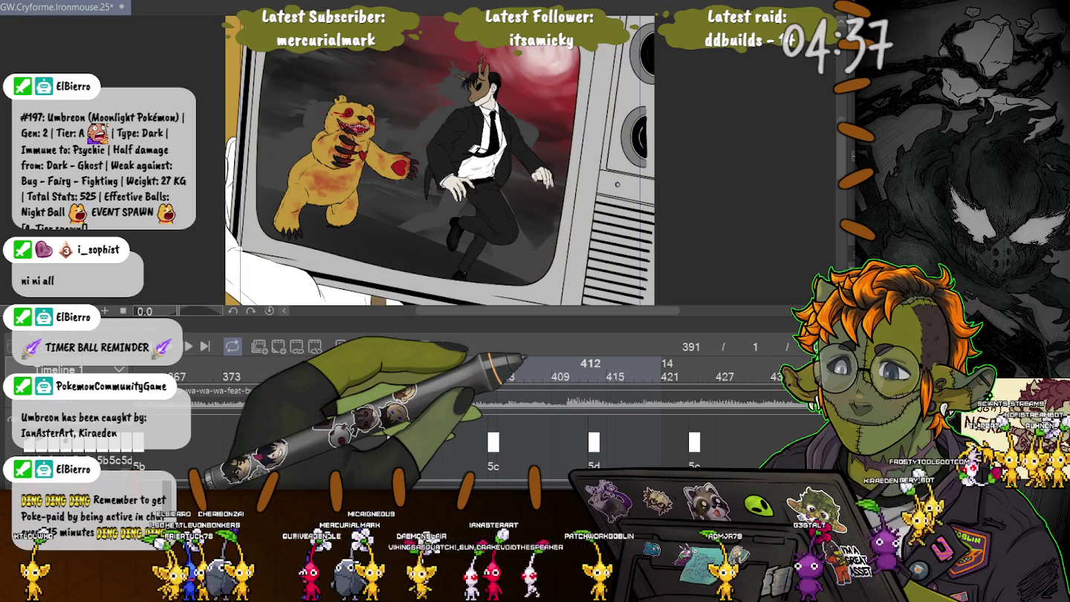
Step: Go back to frame 391, select around the suited man, then deselect
click(394, 375)
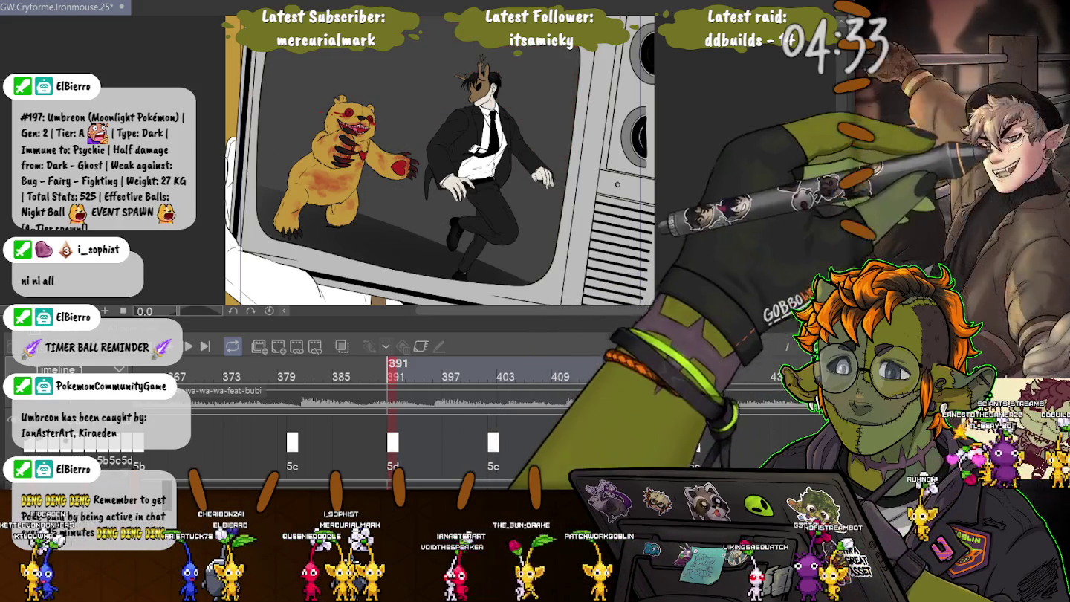
click(483, 150)
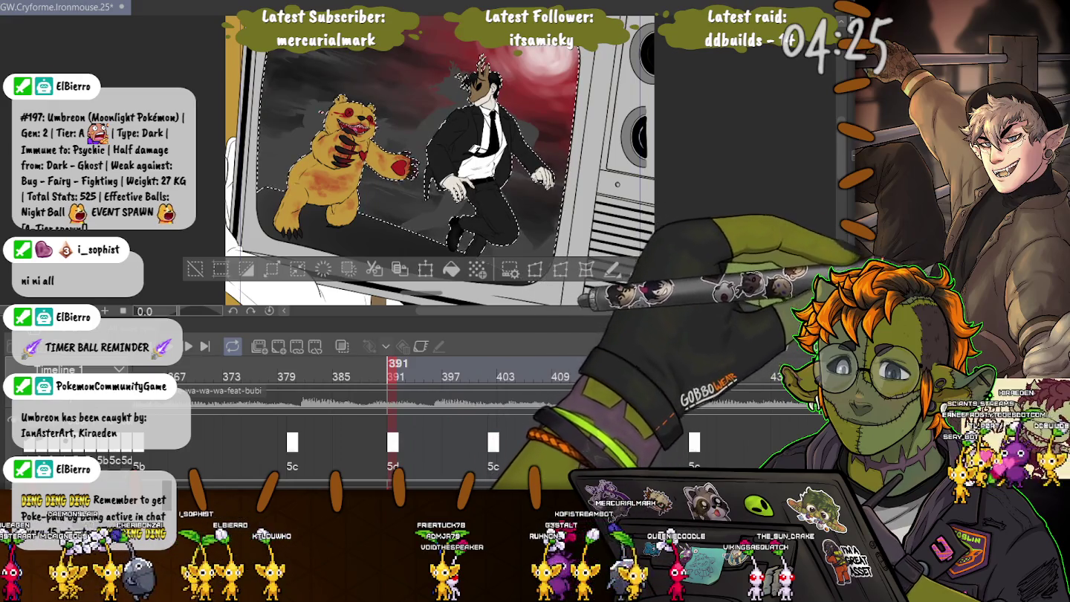
key(ctrl+d)
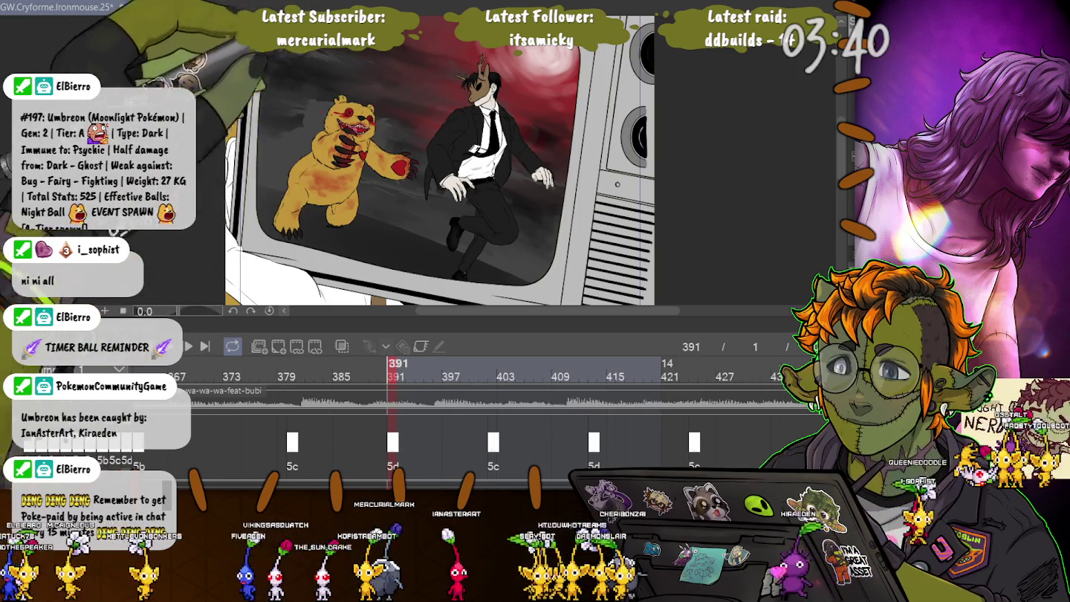
drag(452, 53, 441, 171)
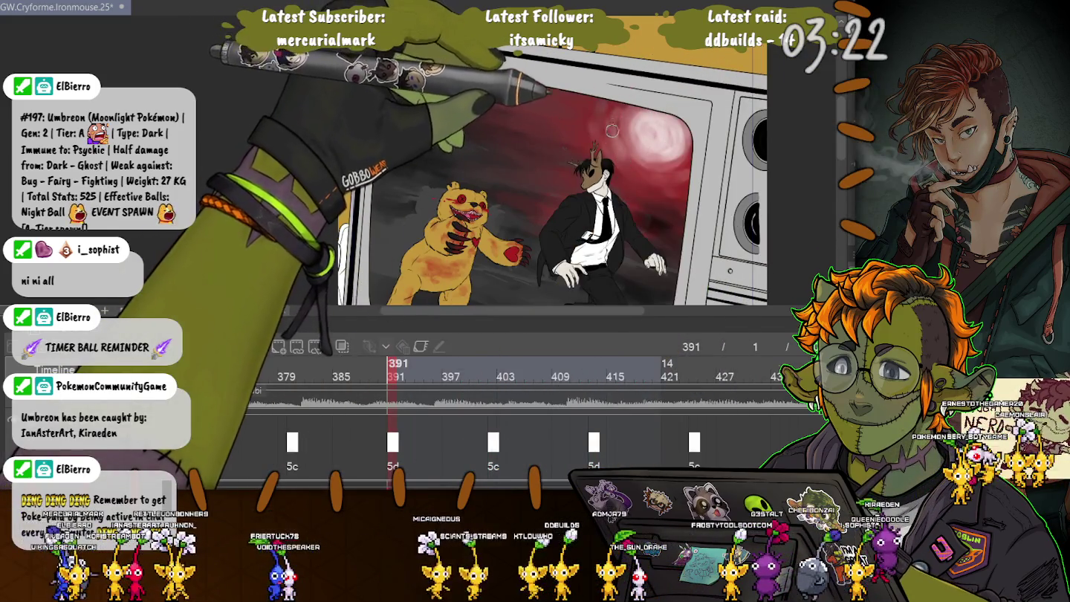
drag(612, 129, 573, 146)
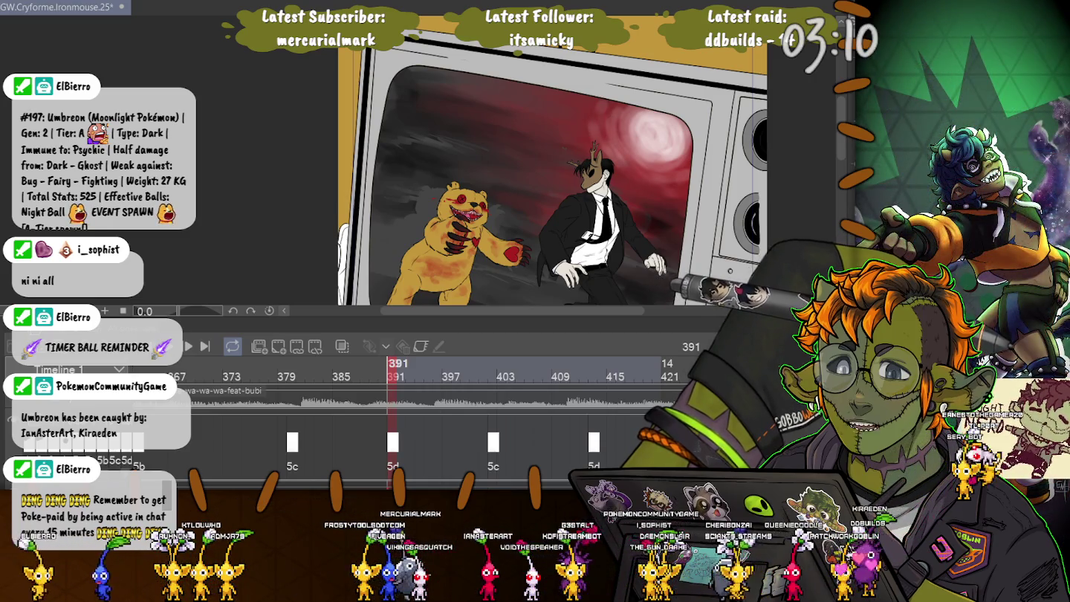
drag(275, 208, 228, 129)
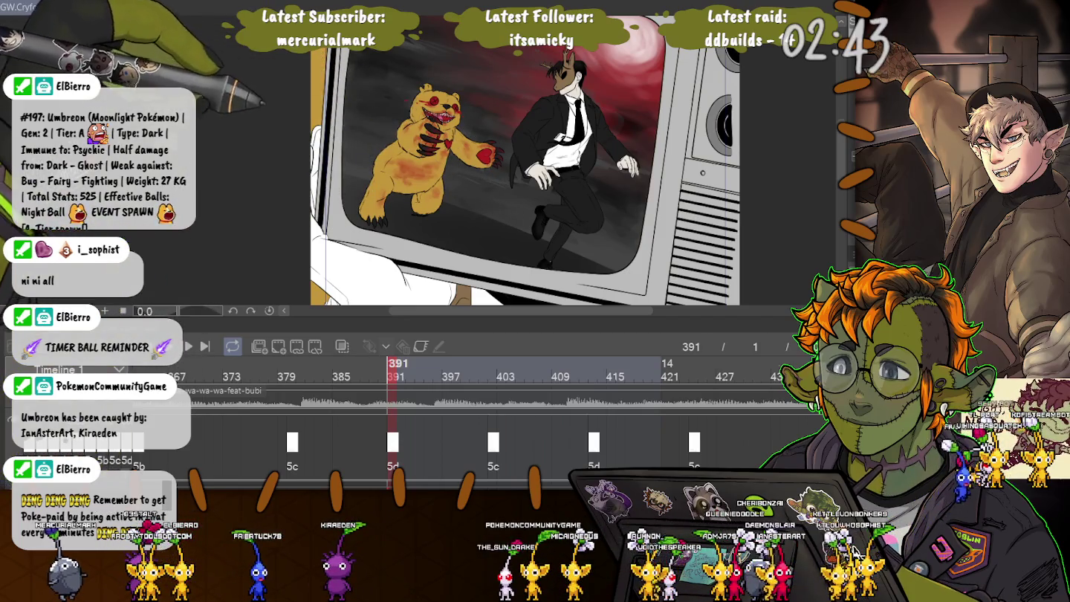
scroll(442, 170, up, 5)
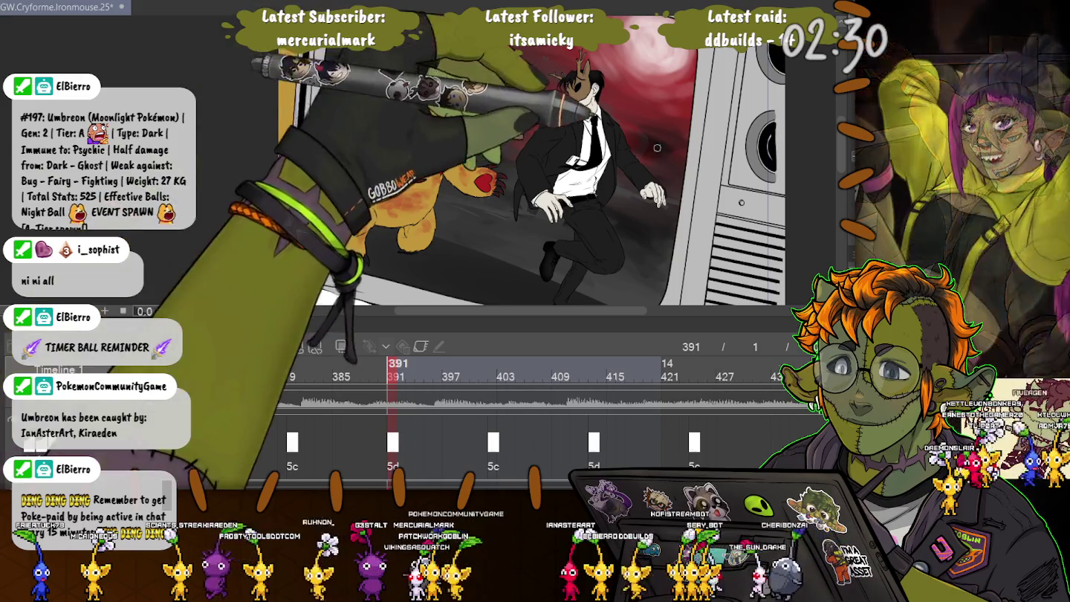
scroll(638, 151, up, 3)
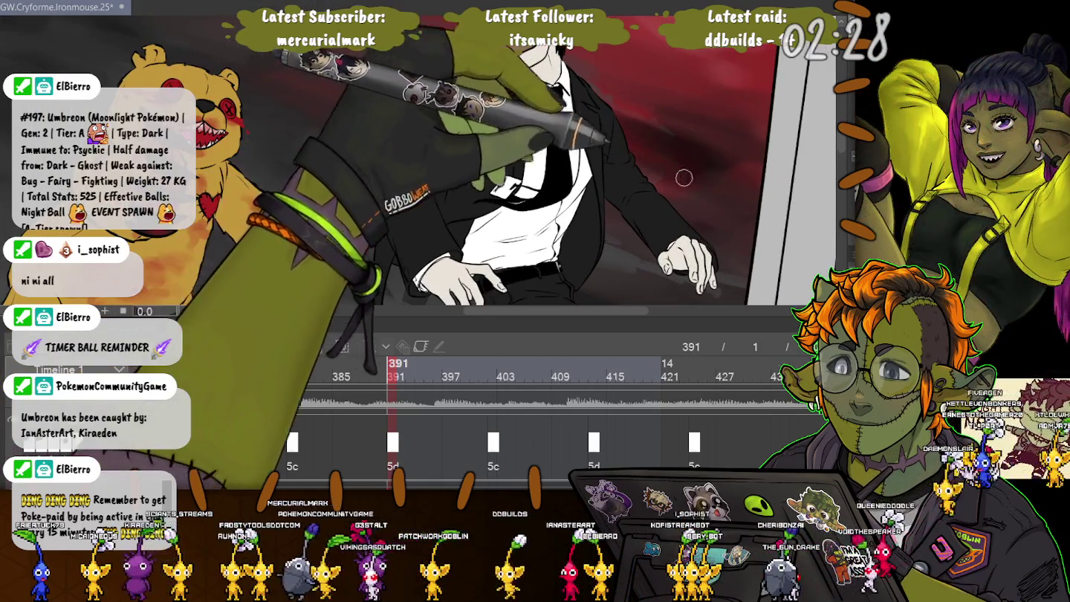
scroll(616, 193, up, 1)
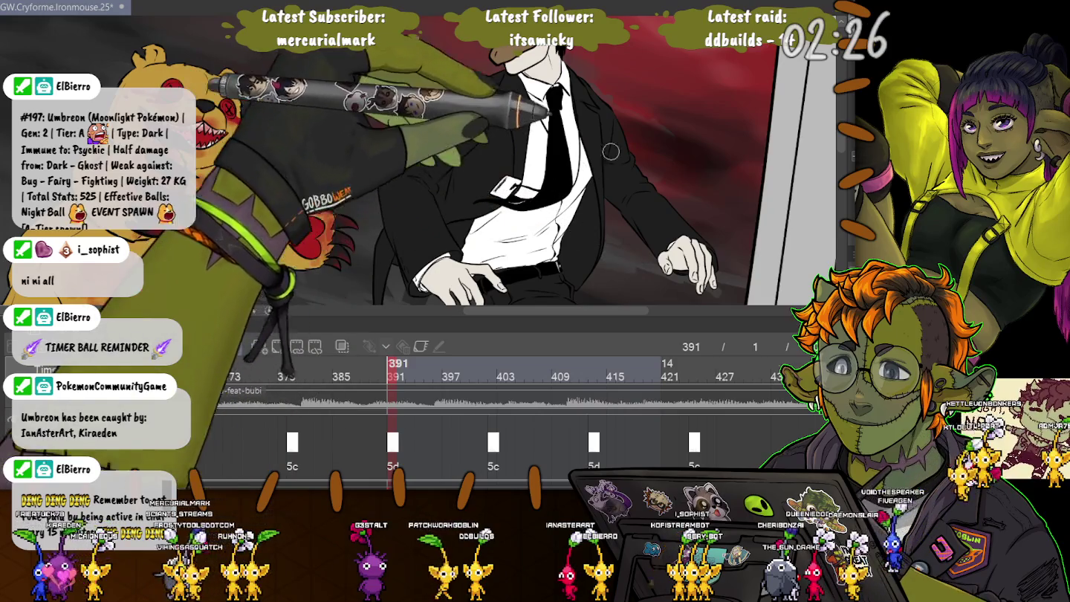
scroll(427, 60, down, 1)
scroll(426, 61, down, 2)
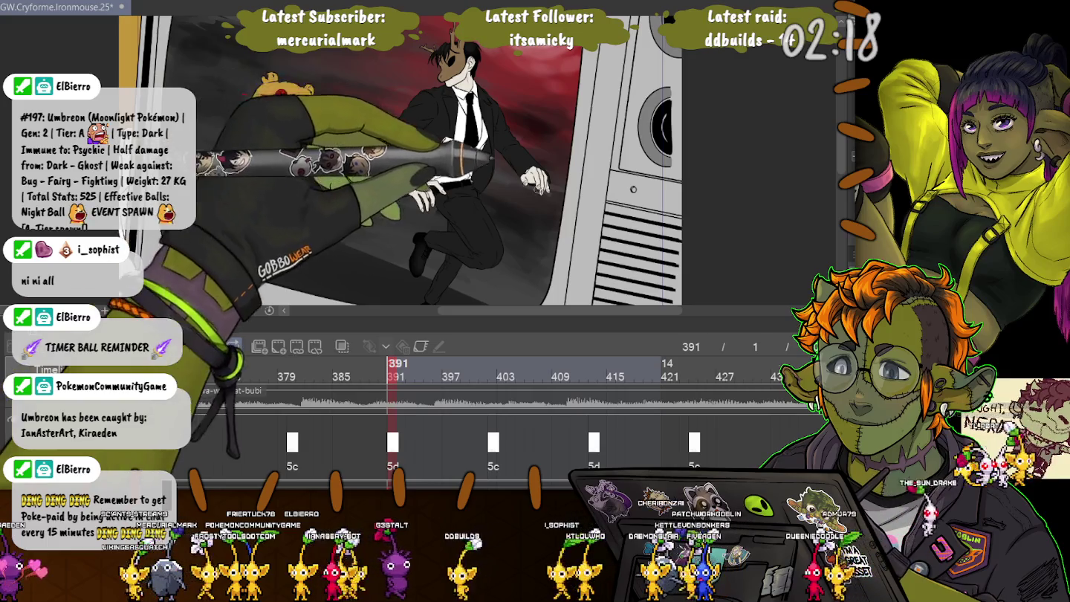
scroll(556, 188, up, 3)
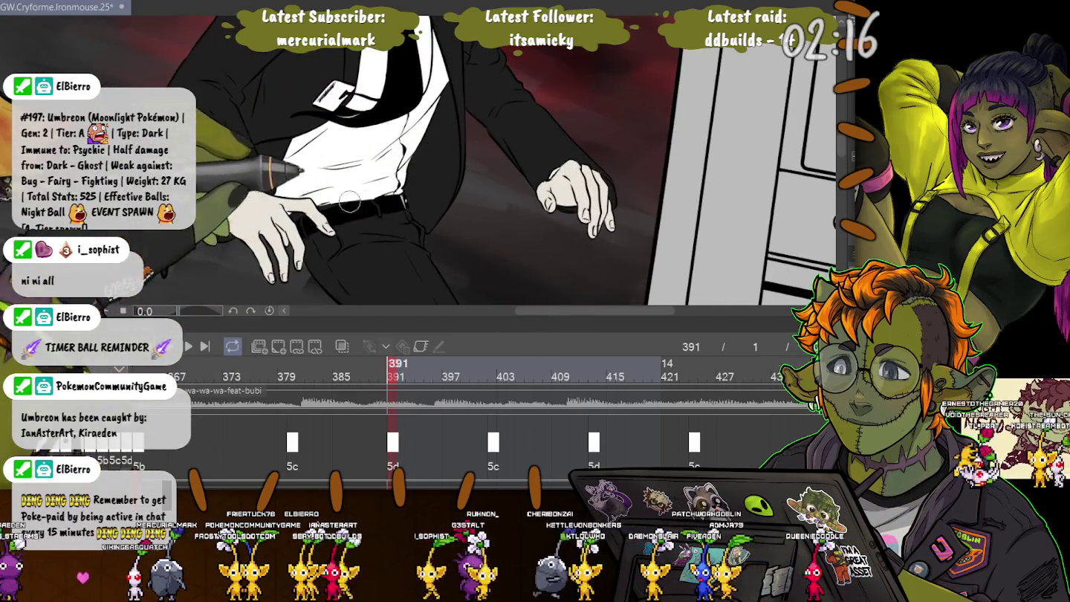
scroll(311, 171, down, 2)
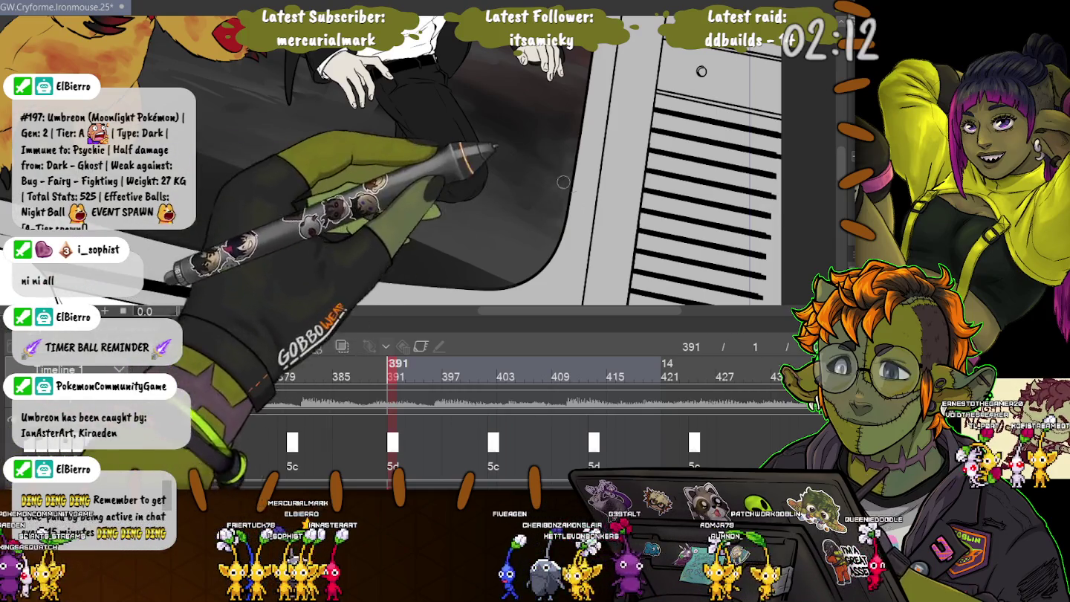
scroll(544, 254, down, 3)
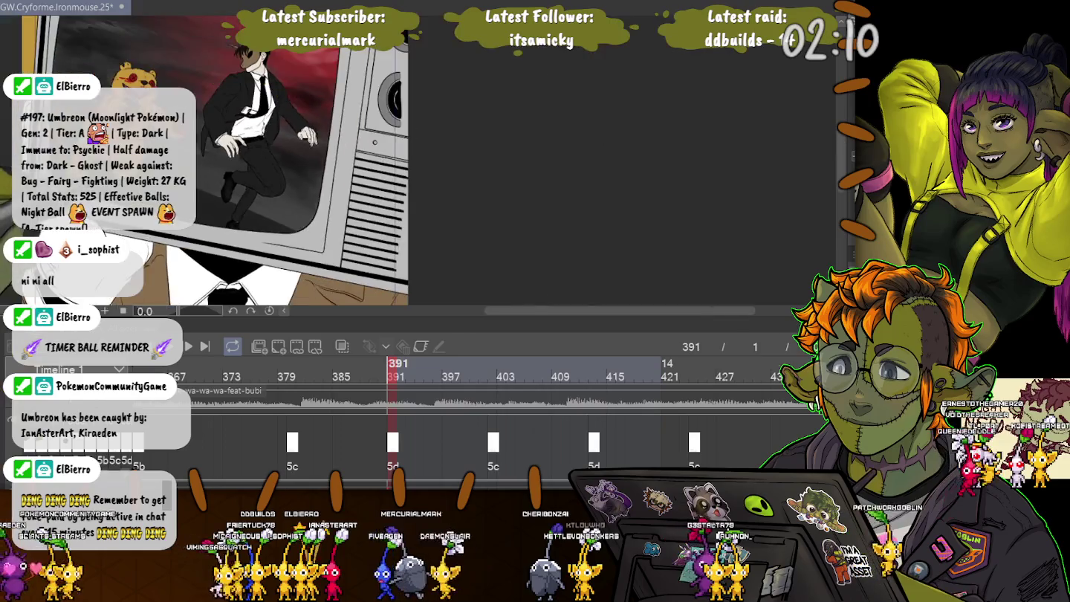
drag(254, 183, 310, 194)
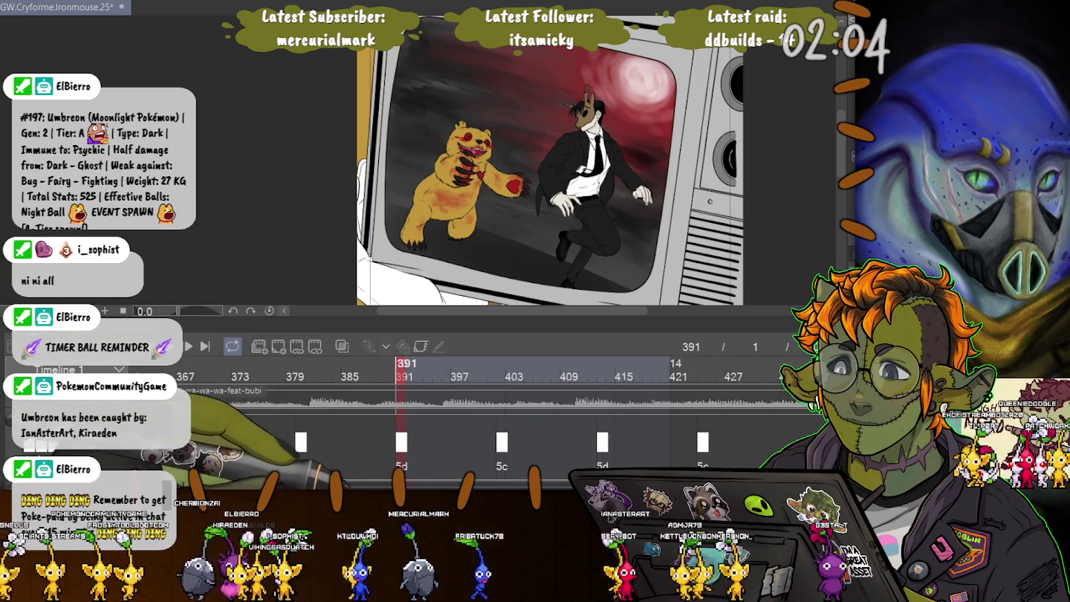
Step: Expand the Folder 8 cels in the timeline and view the face-on-TV frame 156
scroll(492, 401, left, 3)
scroll(491, 401, left, 3)
scroll(491, 401, left, 2)
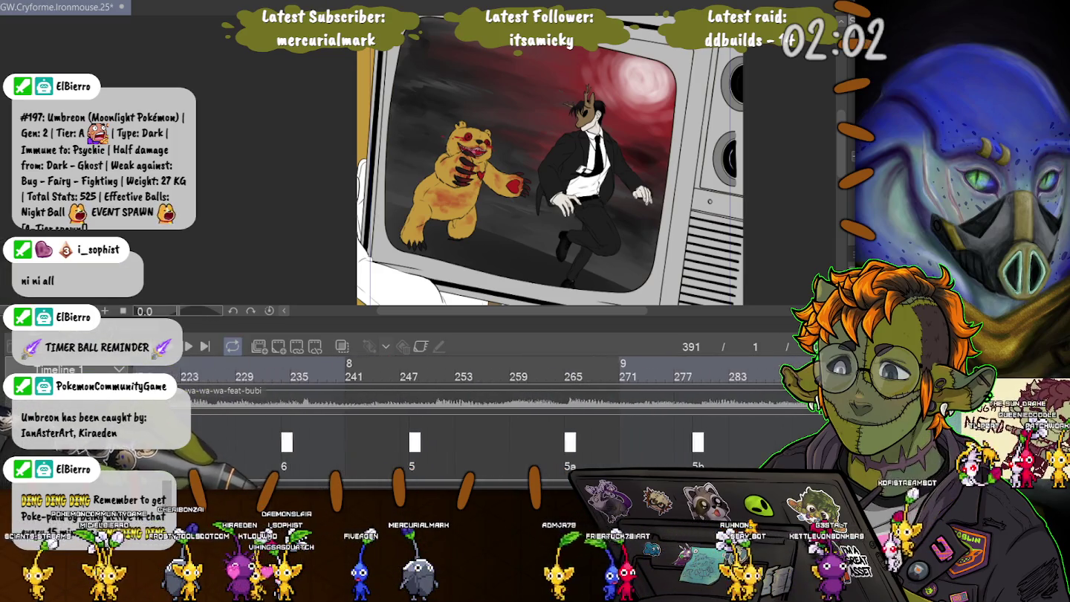
scroll(490, 401, left, 3)
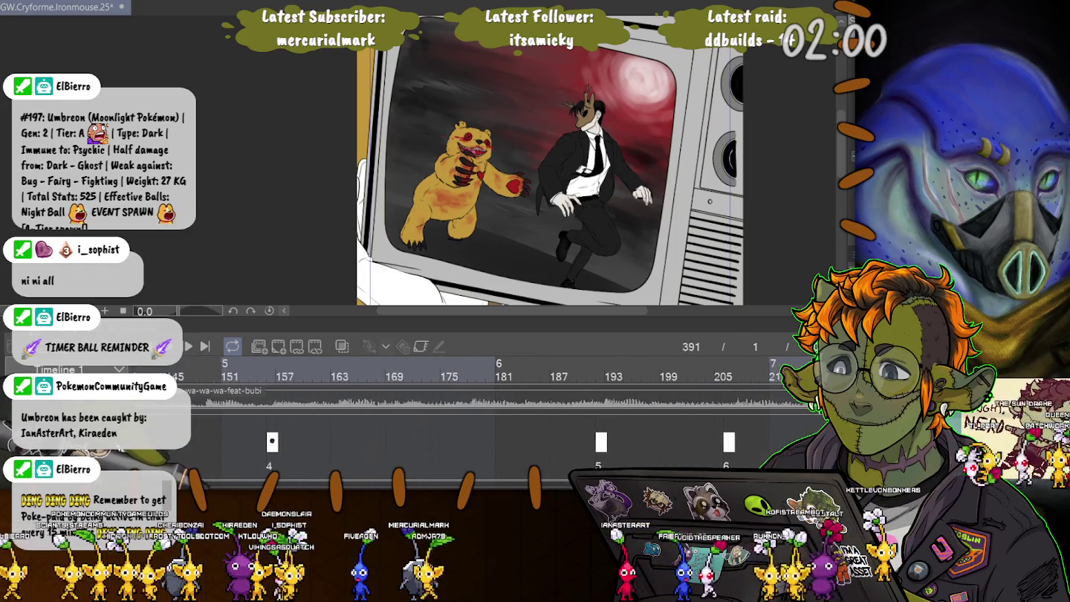
scroll(492, 402, left, 3)
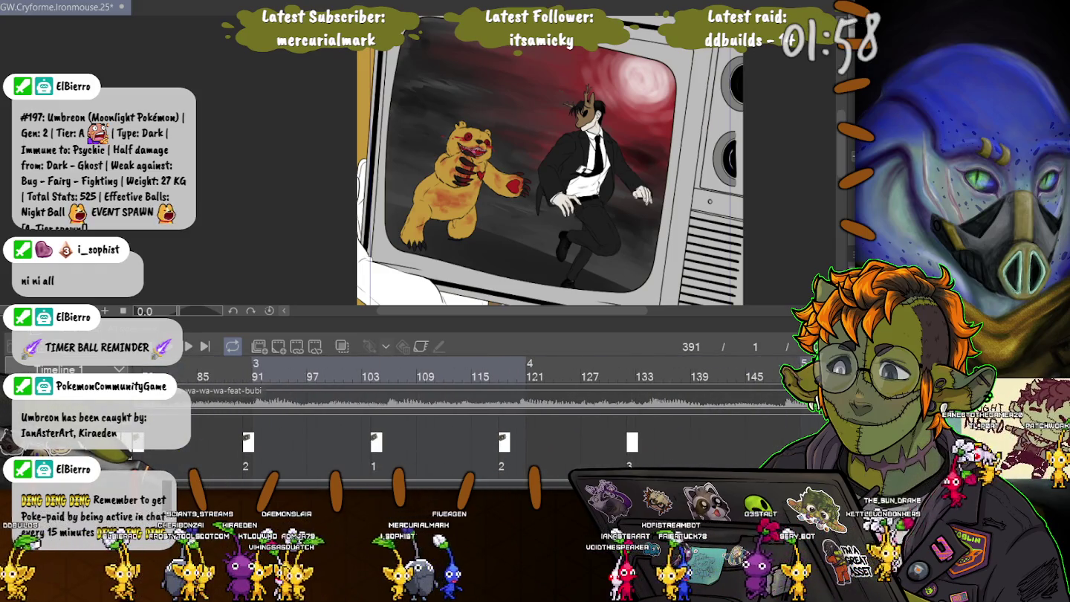
click(378, 435)
click(425, 435)
click(606, 434)
click(678, 436)
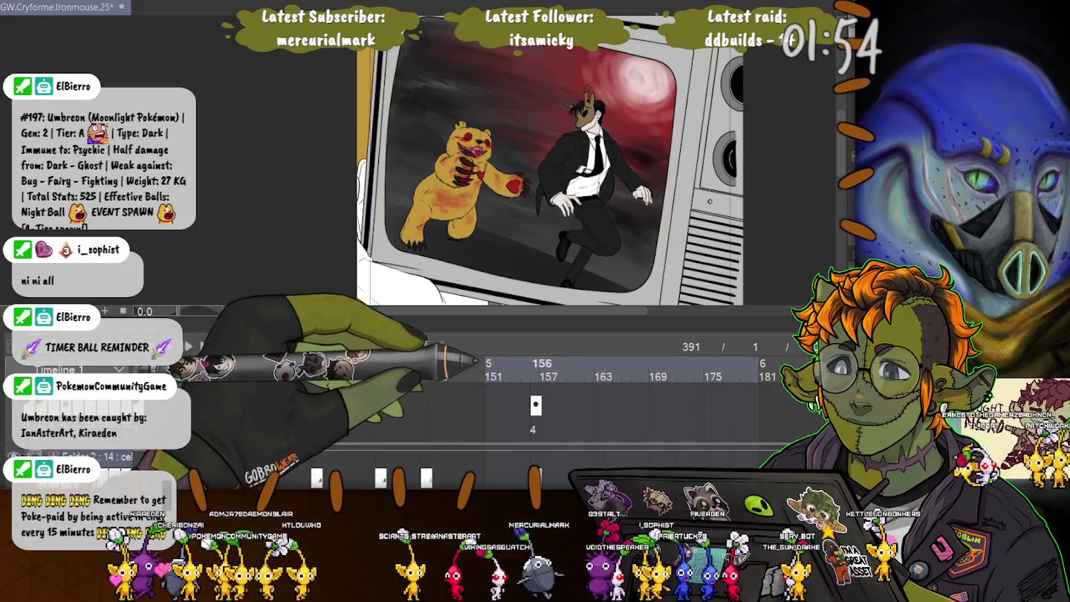
click(457, 368)
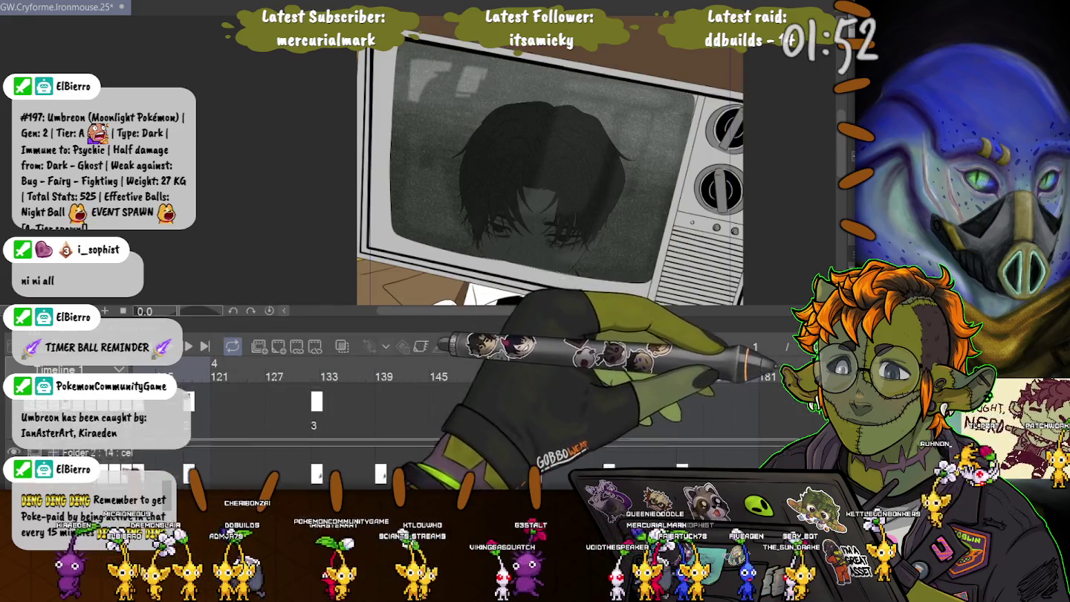
scroll(491, 432, down, 2)
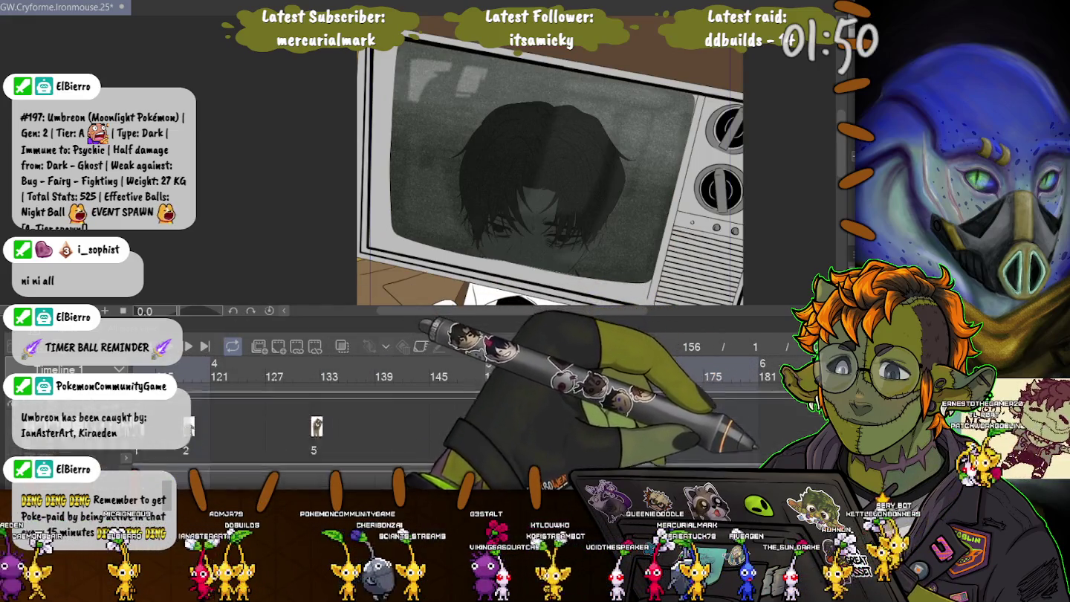
scroll(491, 432, down, 2)
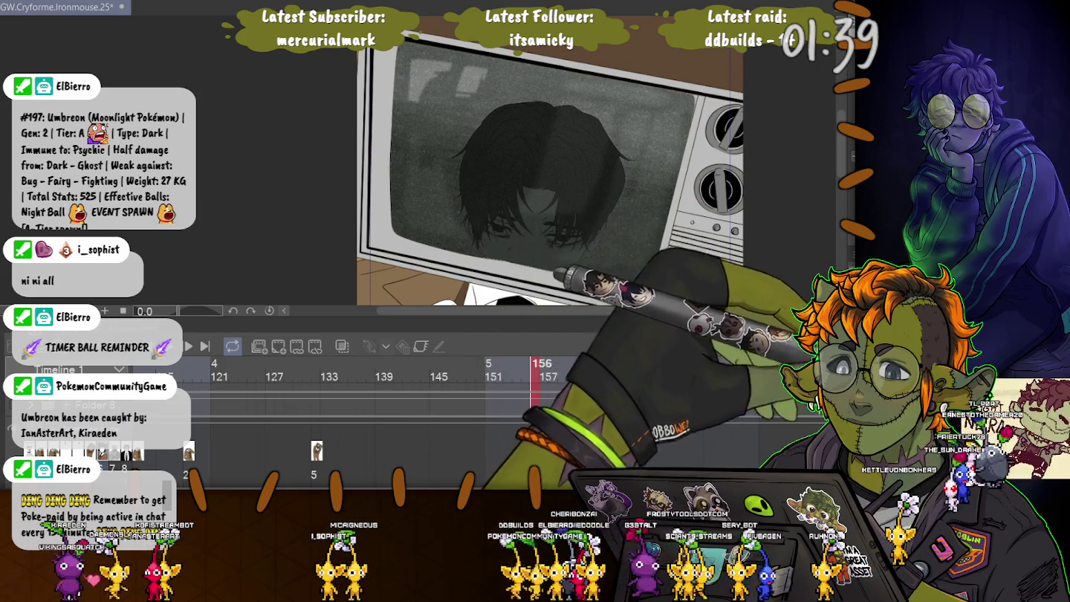
Step: Toggle the palettes with Tab, scroll the timeline, and jump to frame 380
key(Tab)
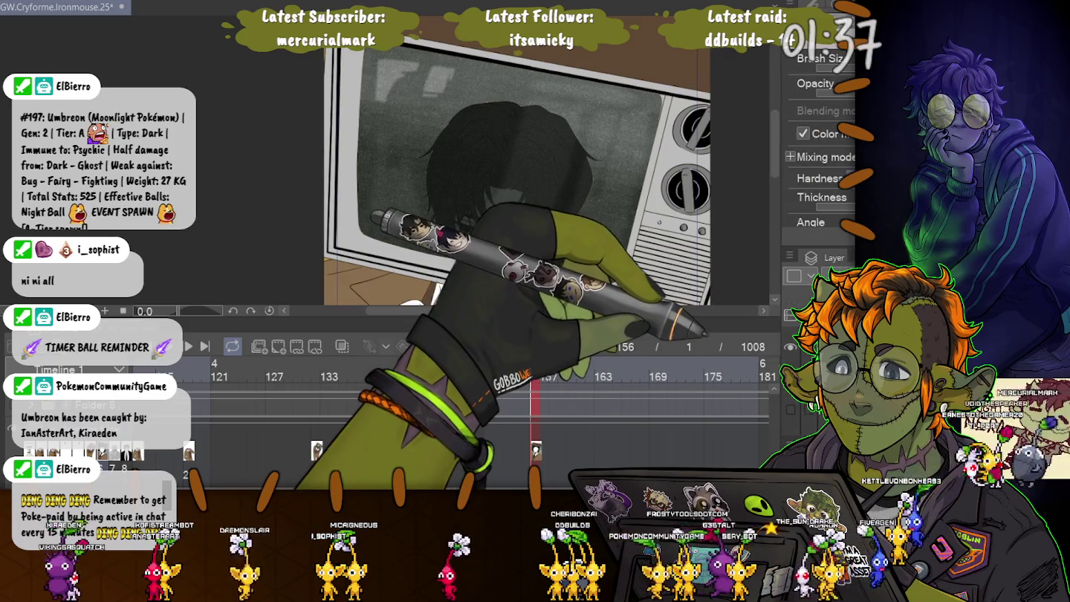
key(Tab)
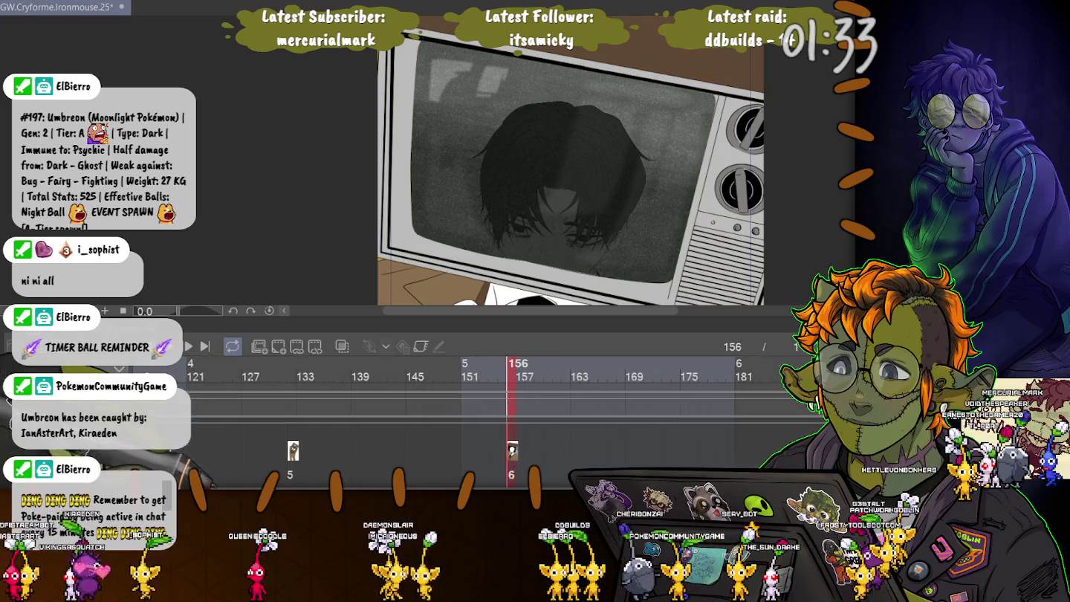
scroll(505, 423, right, 5)
scroll(505, 424, right, 3)
scroll(505, 425, right, 3)
scroll(505, 424, right, 5)
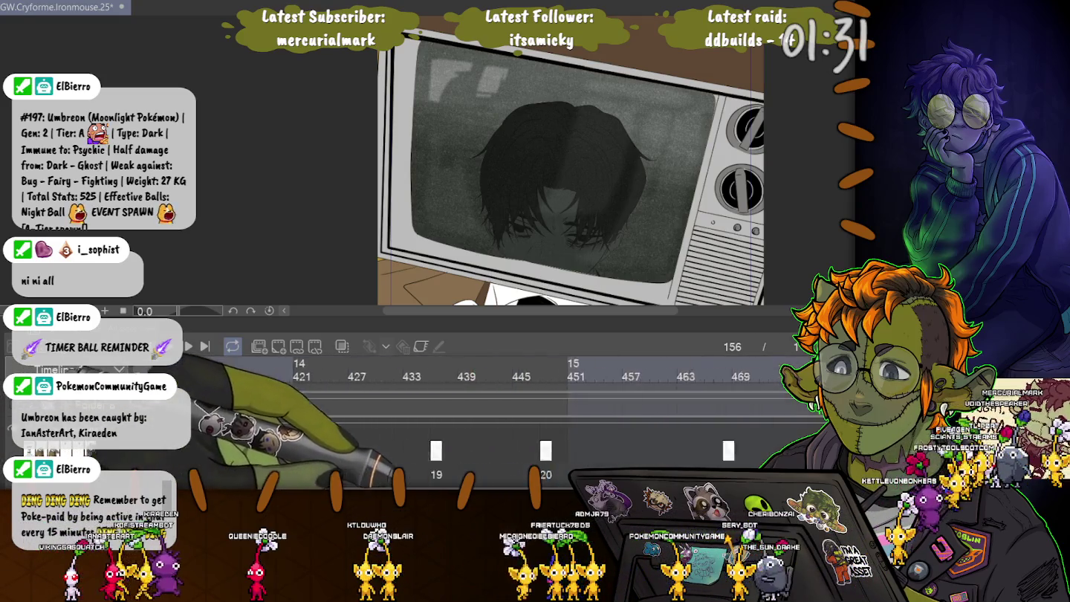
scroll(505, 424, right, 5)
scroll(505, 424, right, 3)
scroll(505, 424, left, 3)
scroll(505, 425, left, 5)
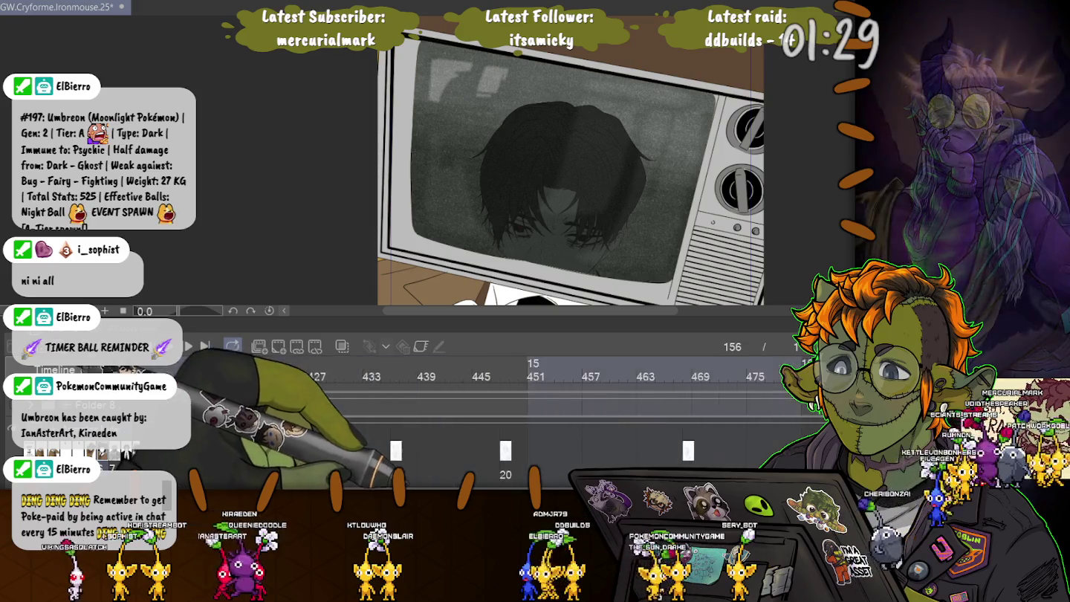
scroll(506, 423, left, 3)
scroll(504, 424, left, 3)
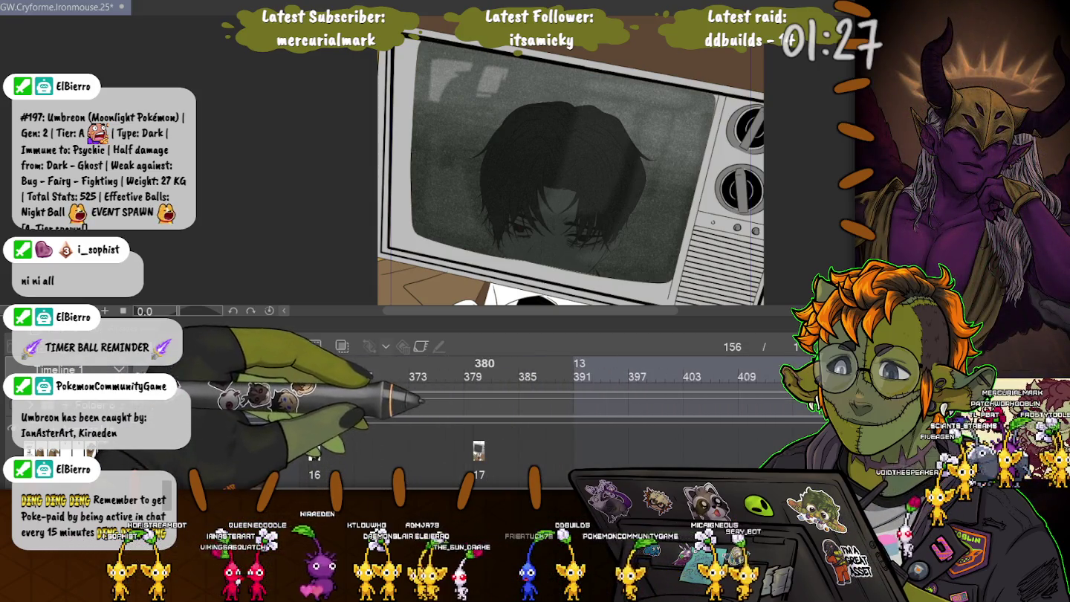
click(478, 365)
scroll(520, 425, up, 3)
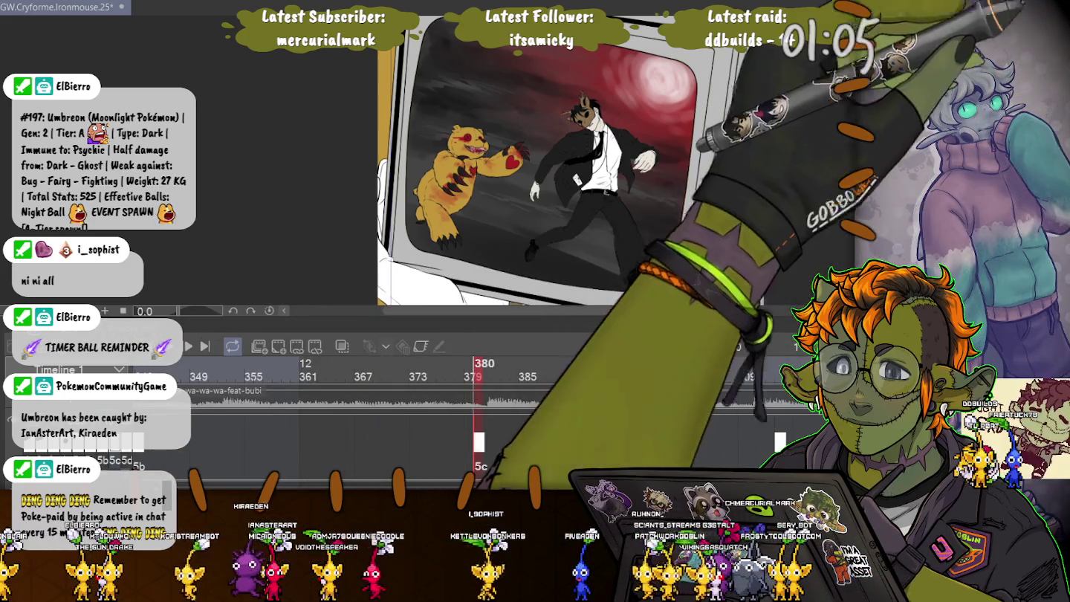
Step: With the Object tool, scale the static texture layer to about 252%
key(Tab)
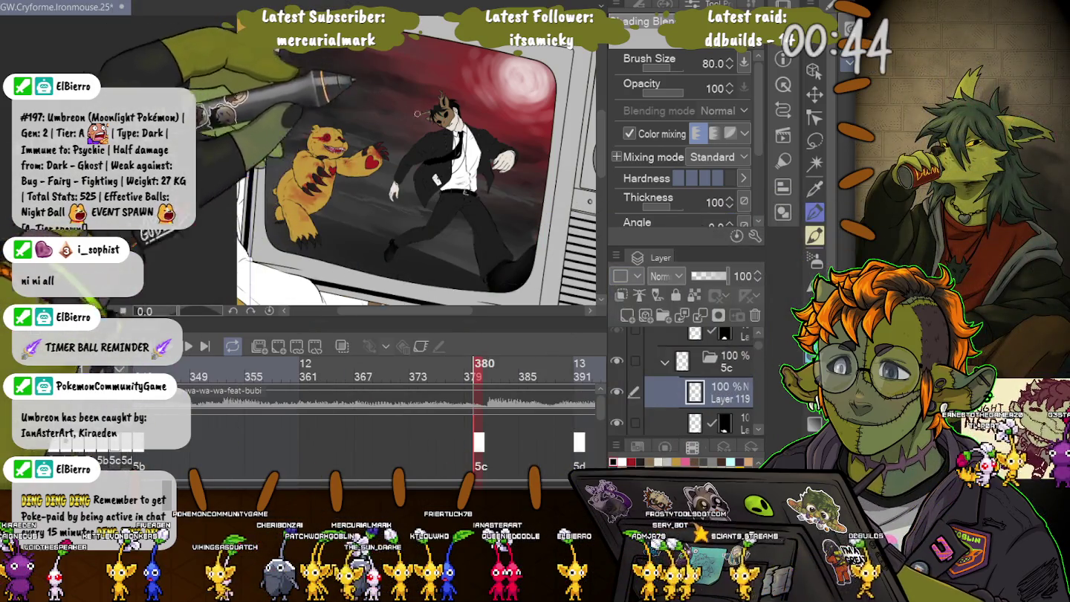
key(o)
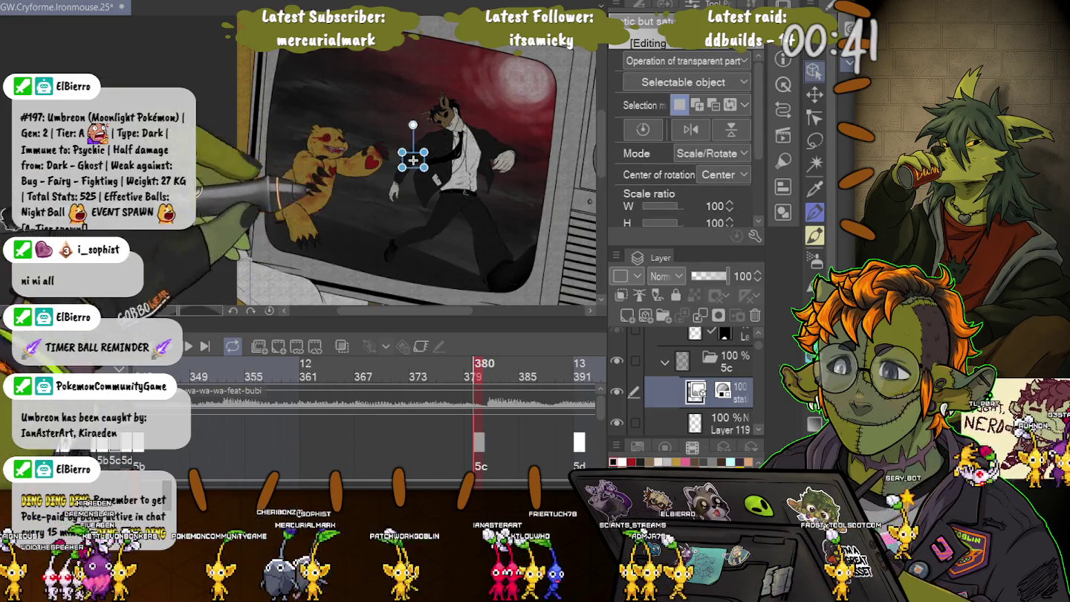
scroll(409, 160, up, 3)
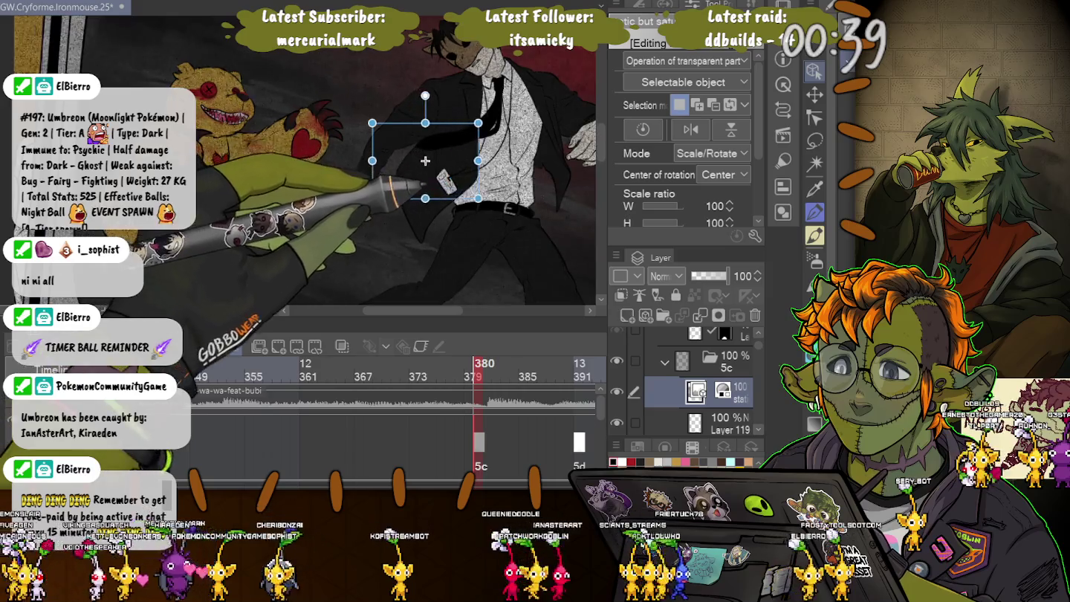
drag(441, 171, 488, 205)
scroll(157, 139, down, 2)
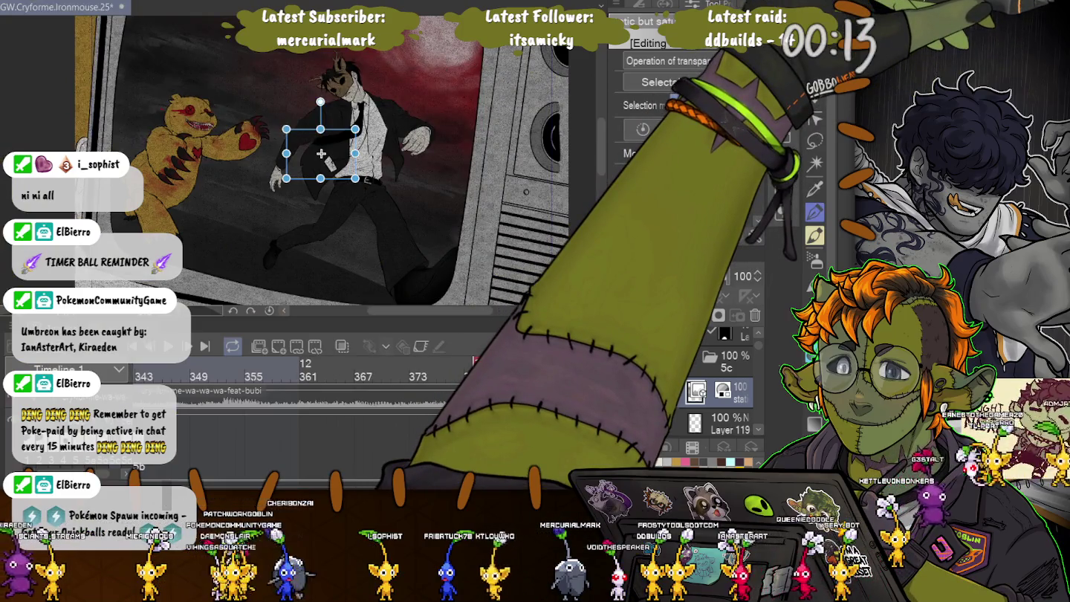
Step: Hide the side palettes and enlarge the static texture slightly more
key(shift+Tab)
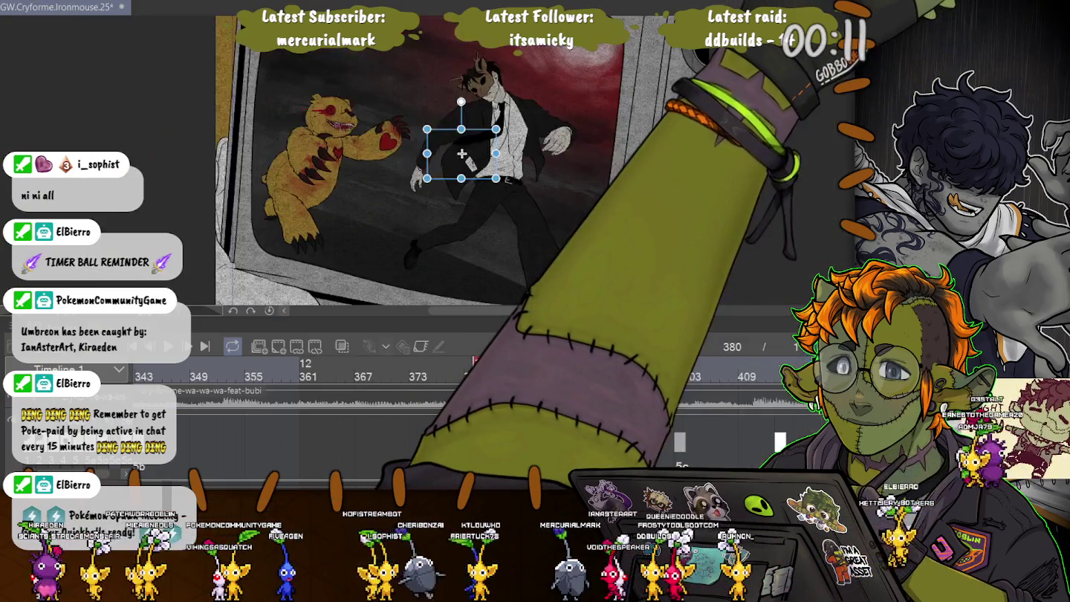
drag(496, 178, 503, 183)
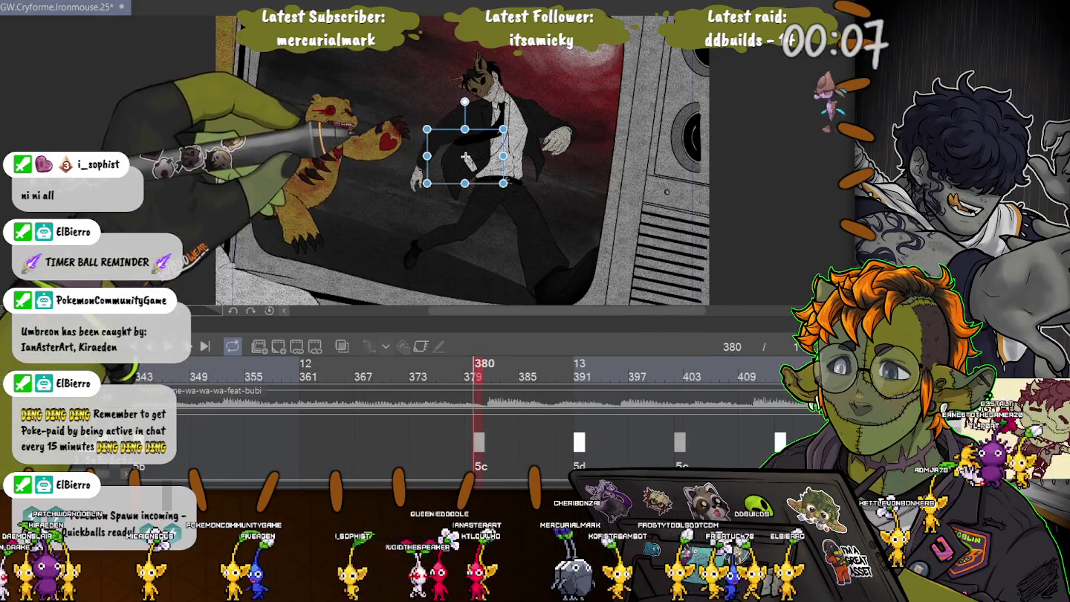
scroll(520, 409, up, 5)
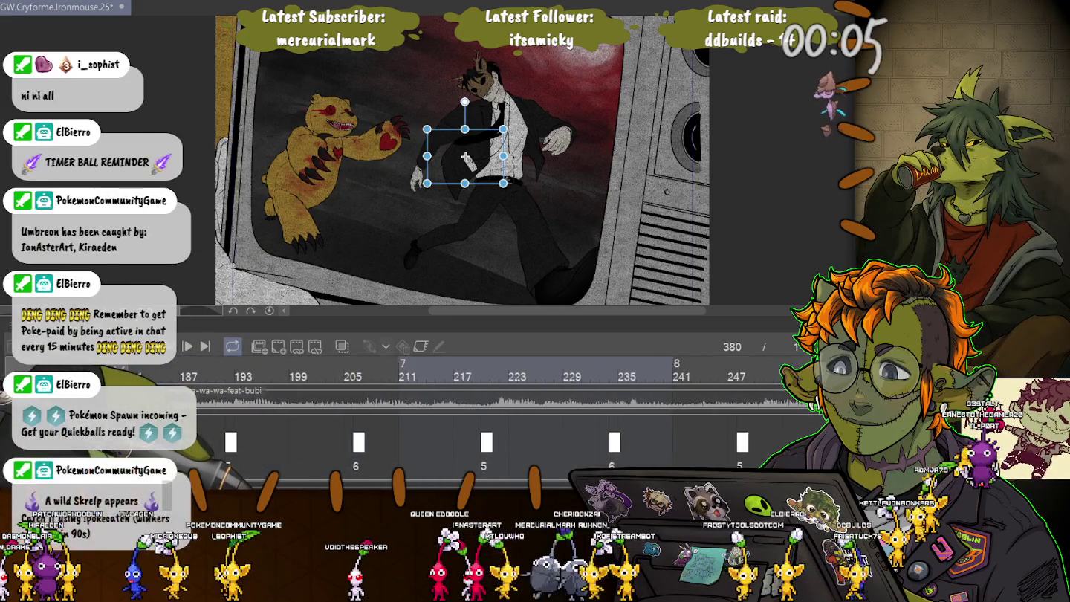
scroll(477, 416, up, 2)
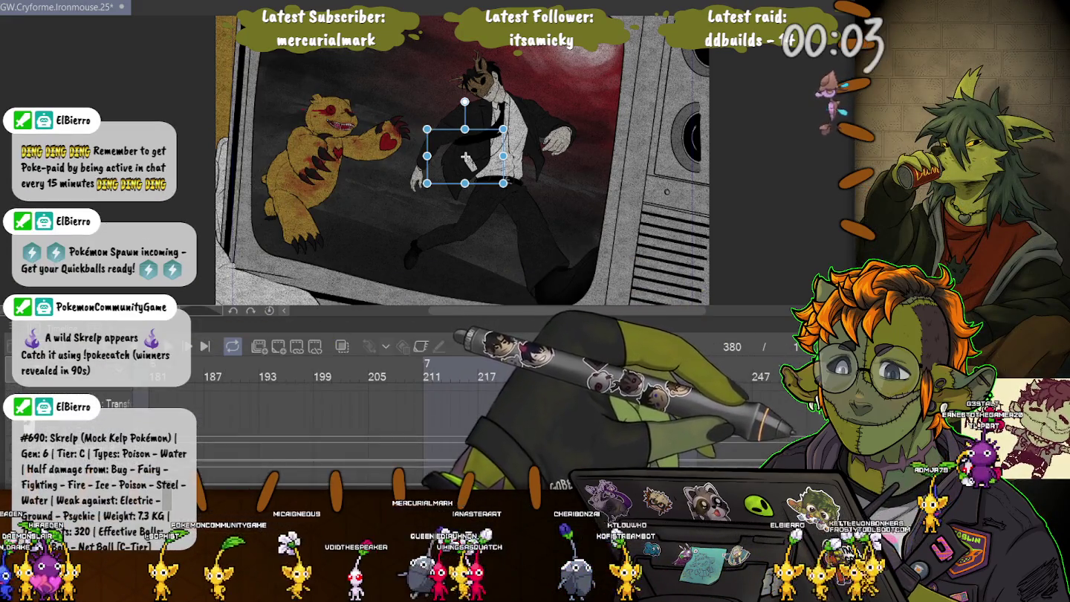
scroll(477, 409, up, 2)
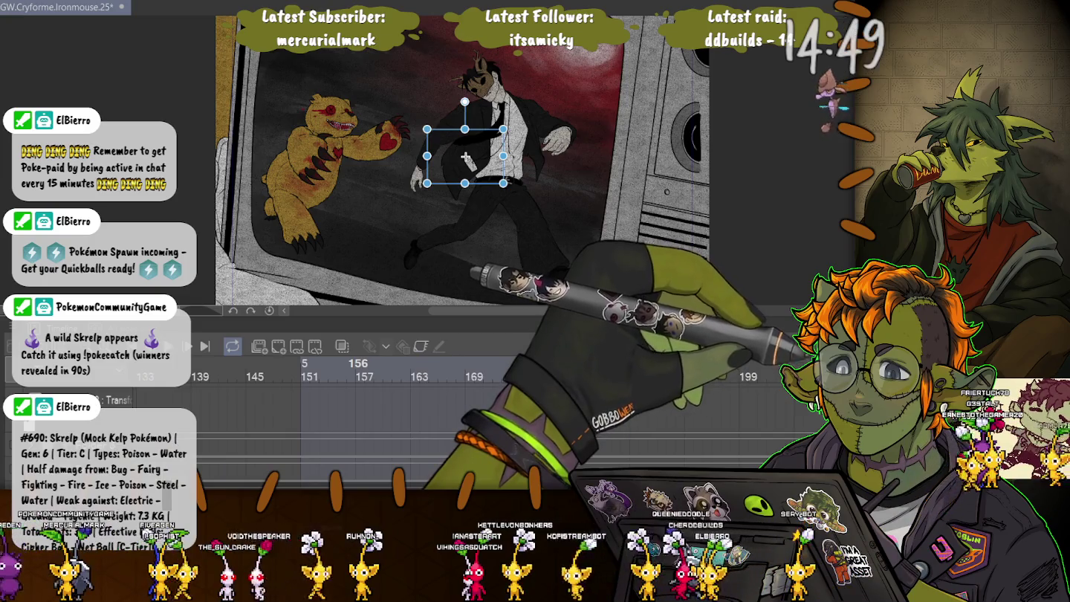
Step: View close-up frame 156, restore the side palettes, then return to frame 380
click(352, 416)
key(Tab)
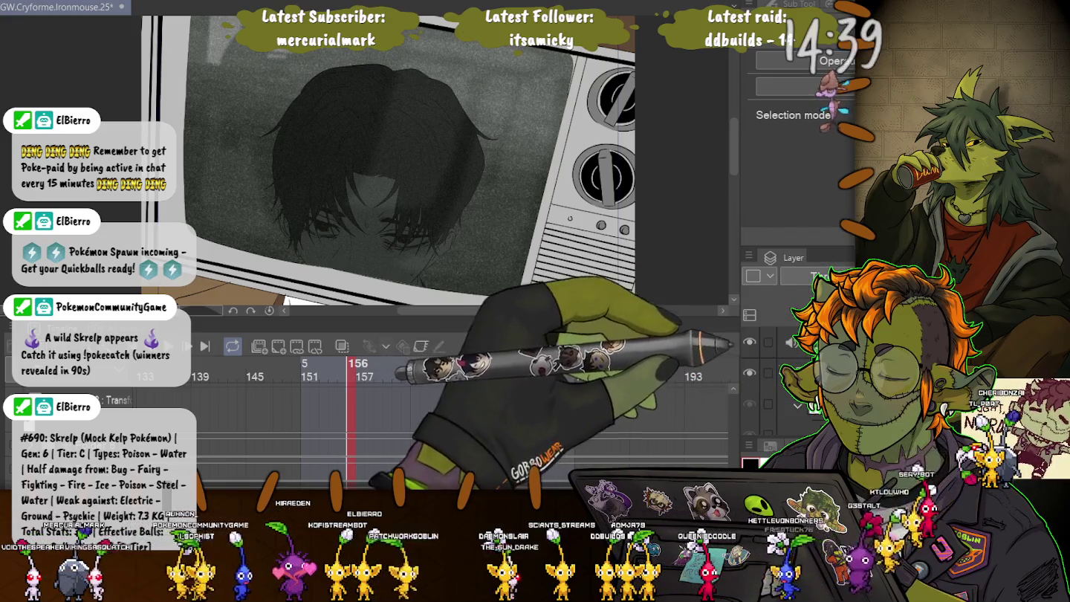
scroll(445, 424, up, 2)
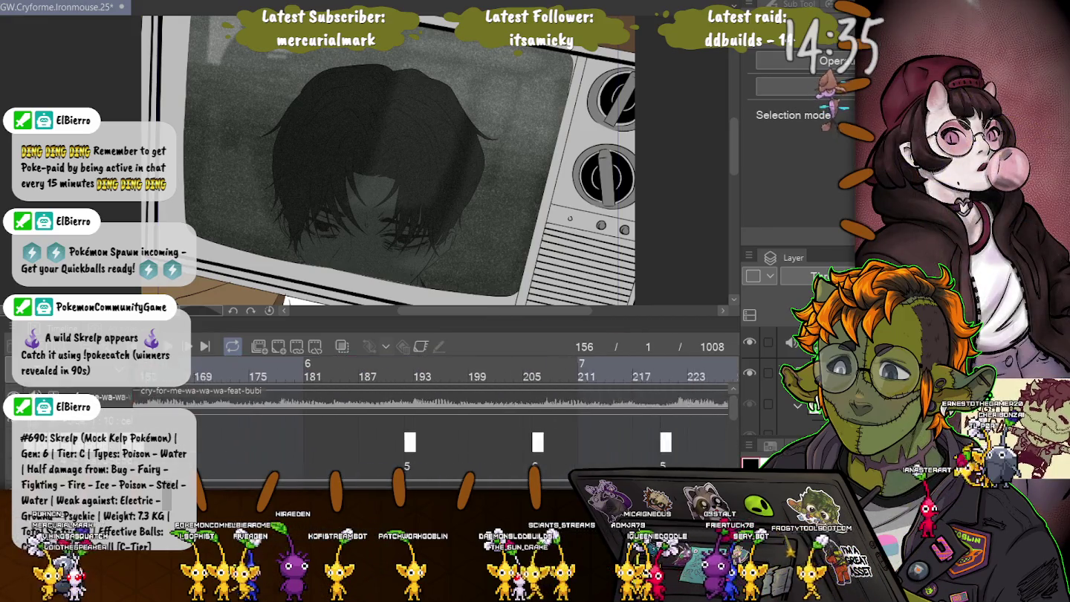
scroll(460, 416, right, 3)
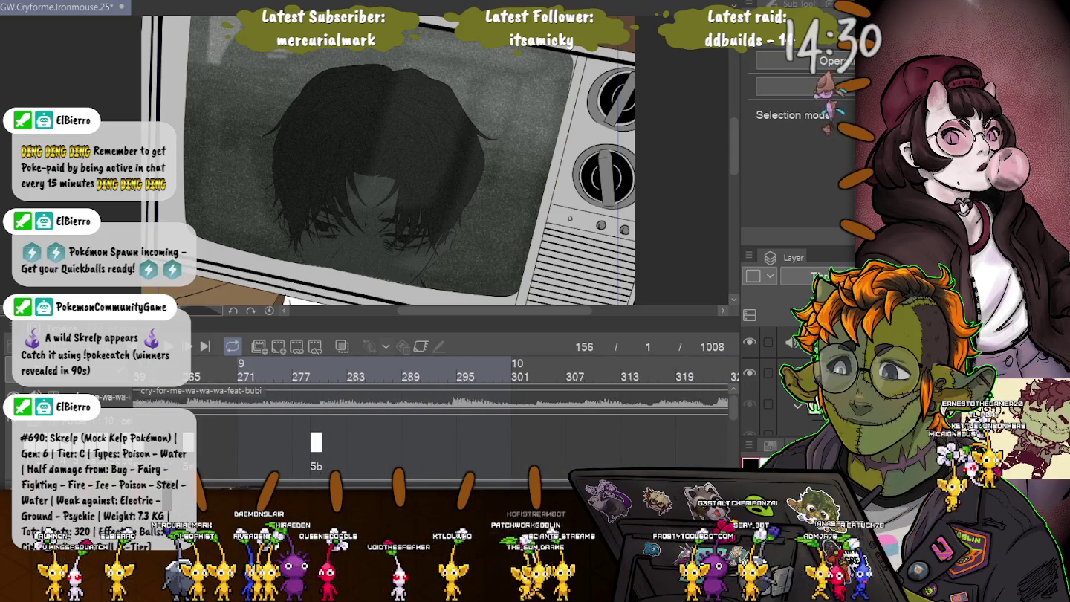
scroll(460, 416, right, 2)
scroll(460, 416, left, 1)
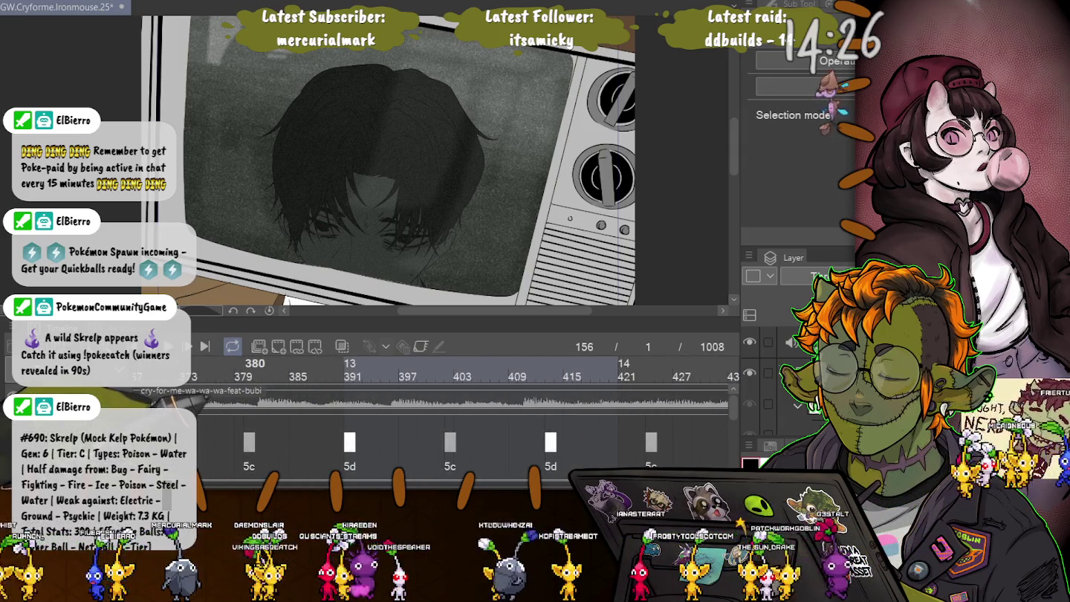
click(249, 370)
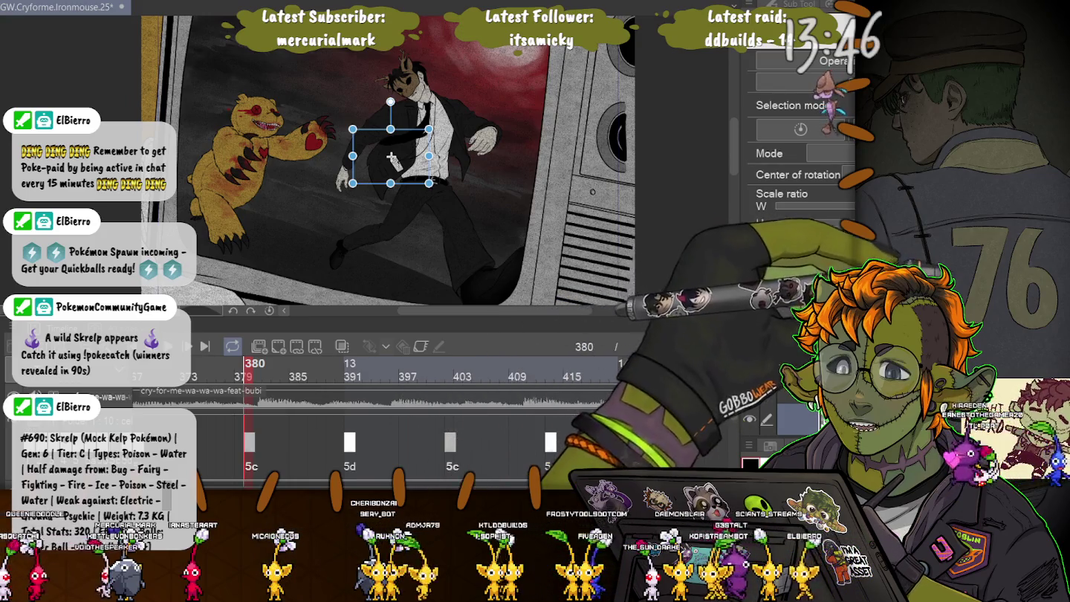
Step: Commit the static texture transform and widen the side palette column
key(Return)
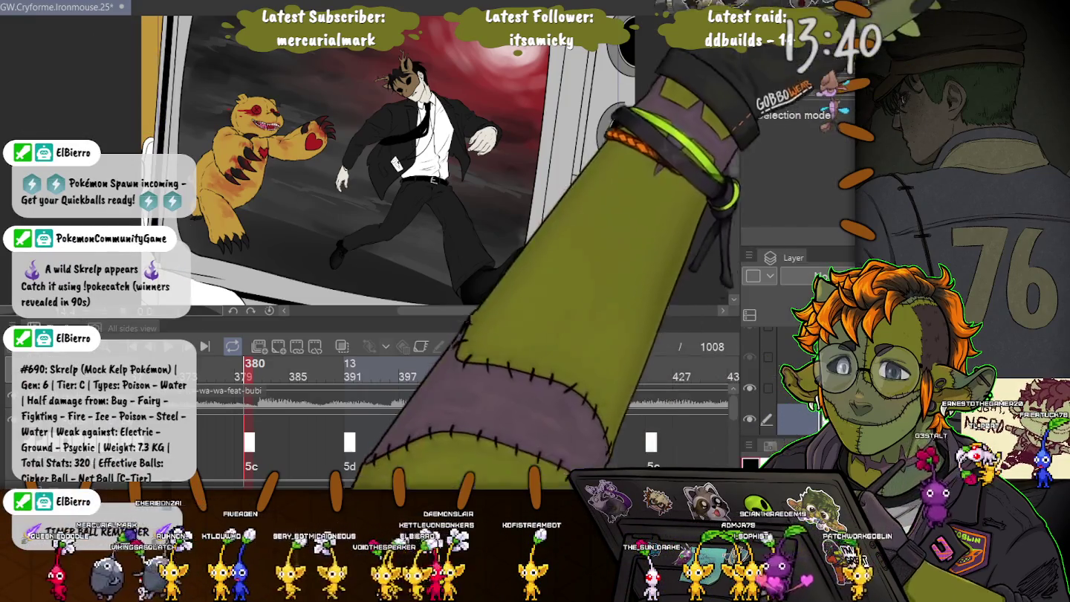
drag(739, 223, 457, 223)
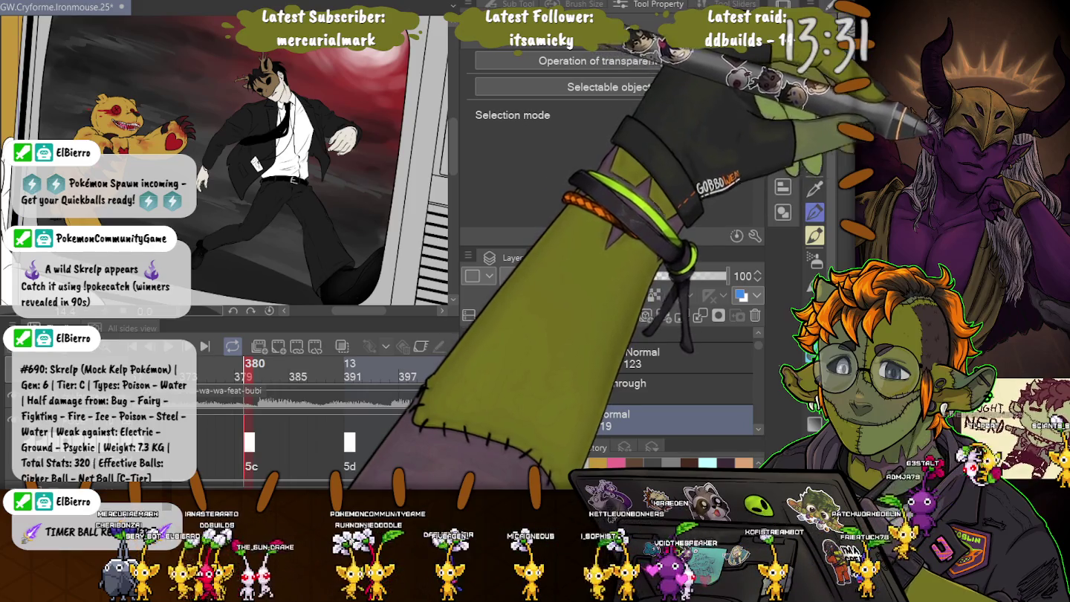
key(ctrl+t)
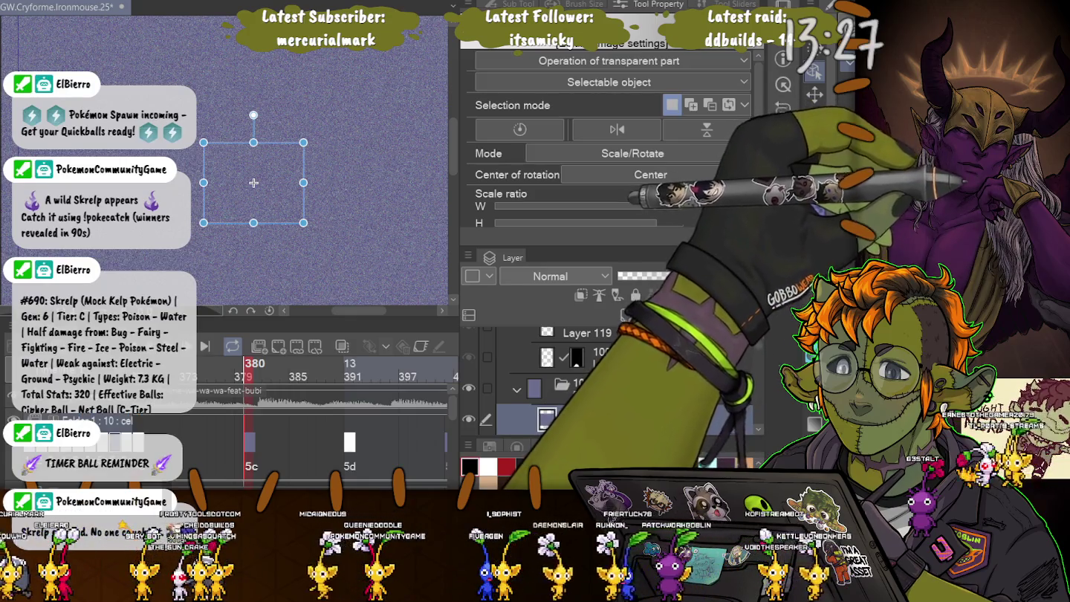
key(Return)
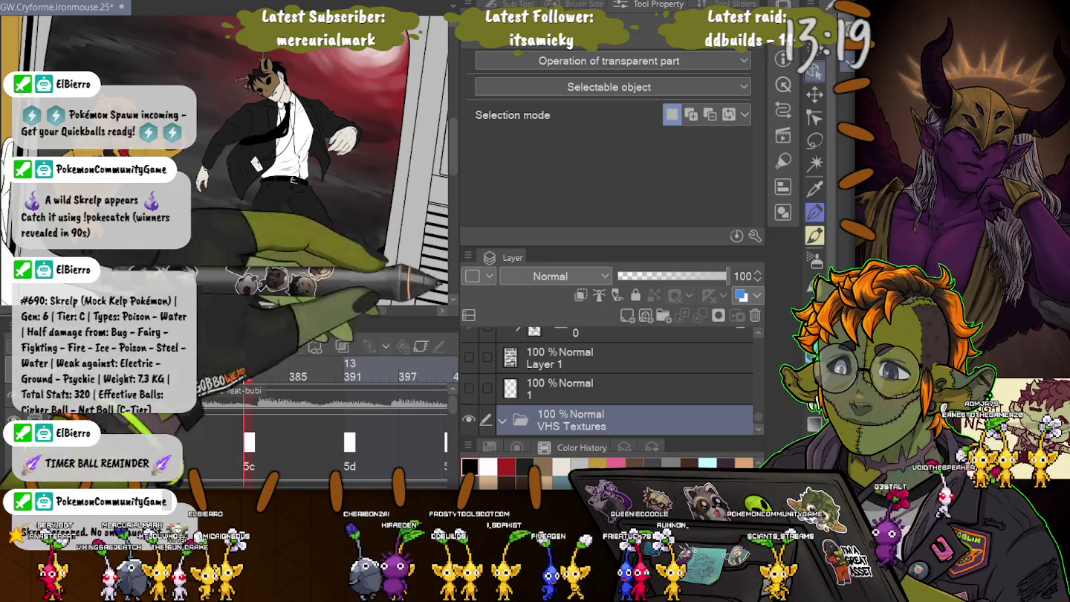
Step: Collapse the VHS Textures folder and select the Paper layer
scroll(610, 379, down, 2)
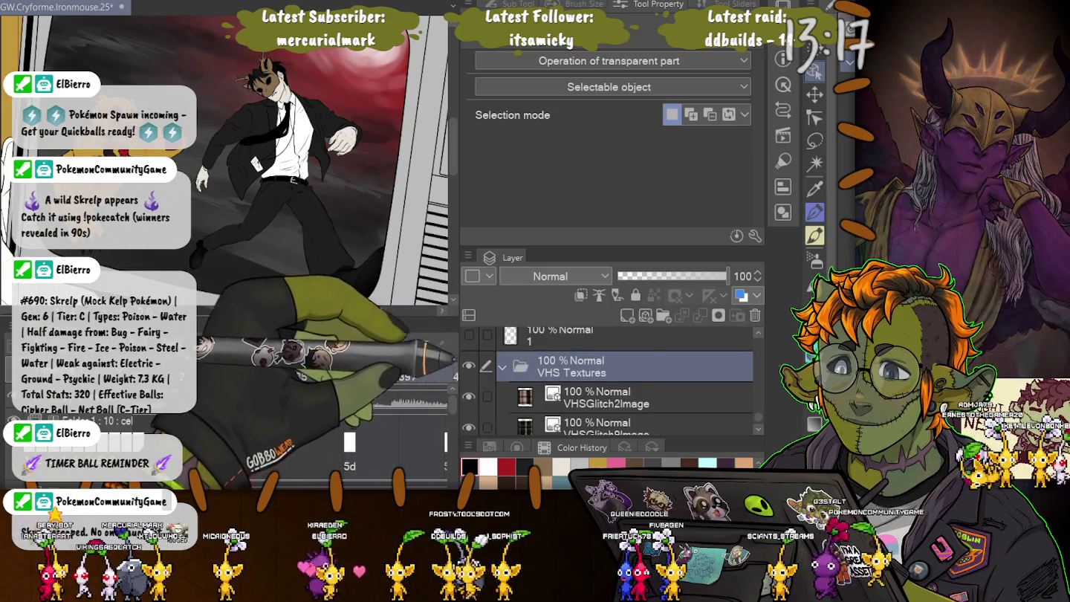
scroll(624, 379, down, 1)
scroll(624, 379, down, 1)
scroll(625, 379, down, 1)
scroll(624, 378, up, 1)
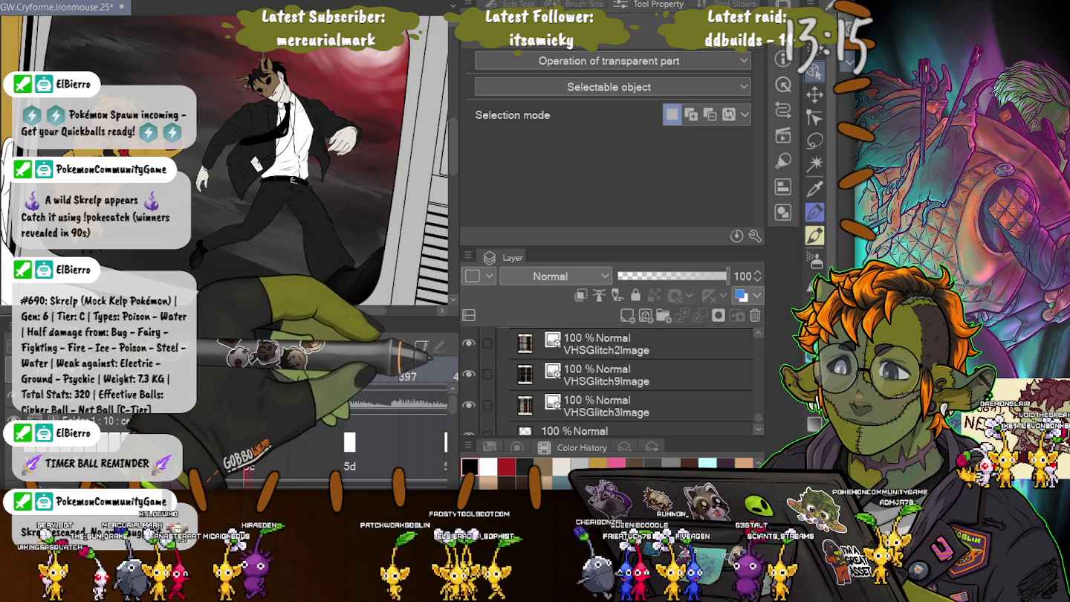
scroll(625, 379, up, 1)
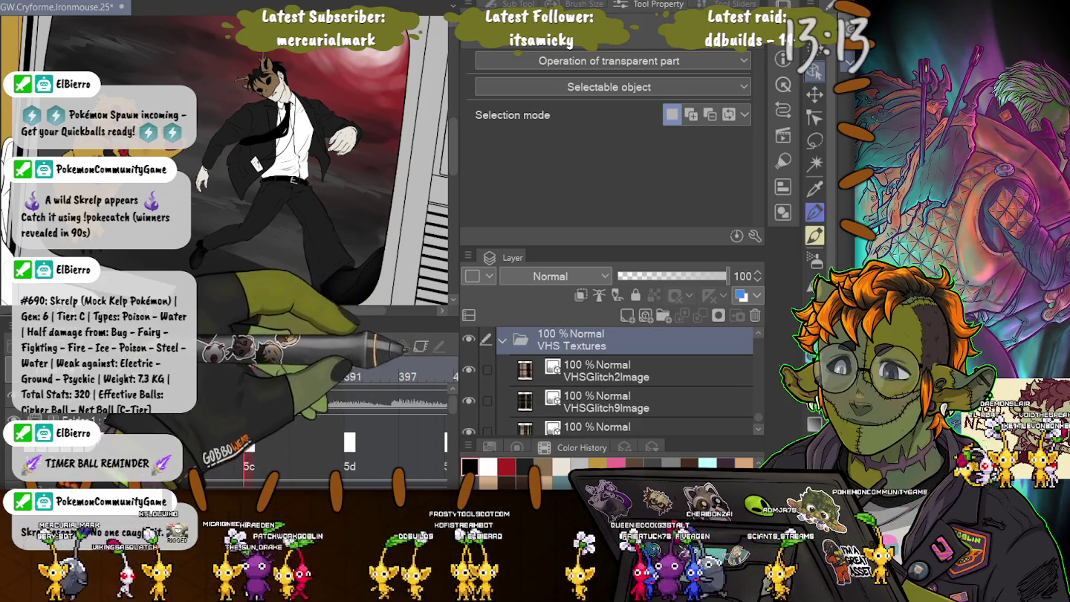
scroll(624, 379, down, 2)
scroll(349, 401, left, 1)
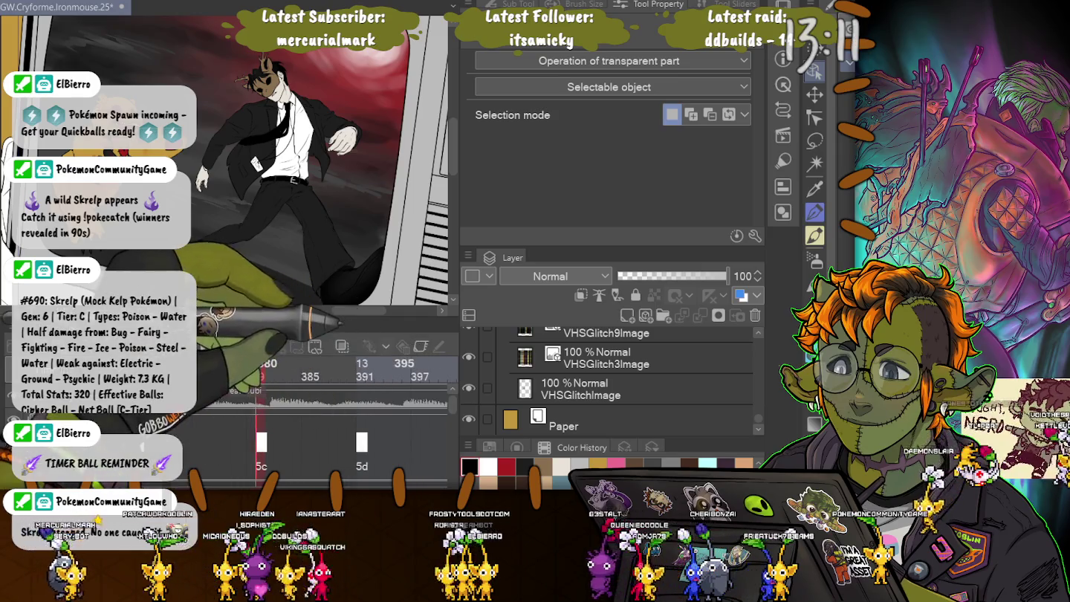
scroll(624, 378, up, 2)
scroll(625, 379, up, 3)
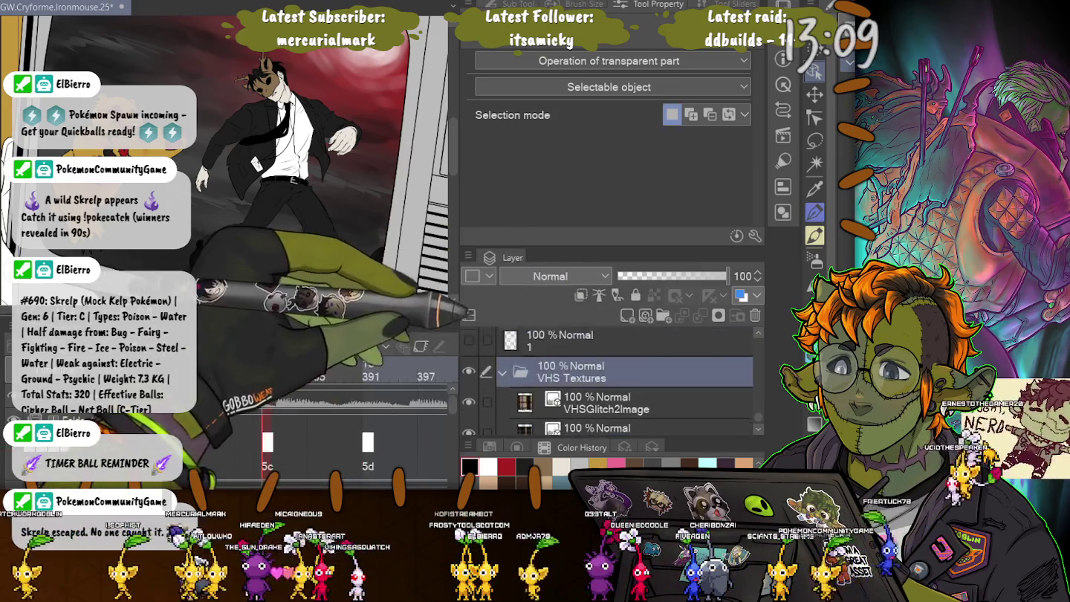
scroll(624, 379, down, 1)
click(503, 399)
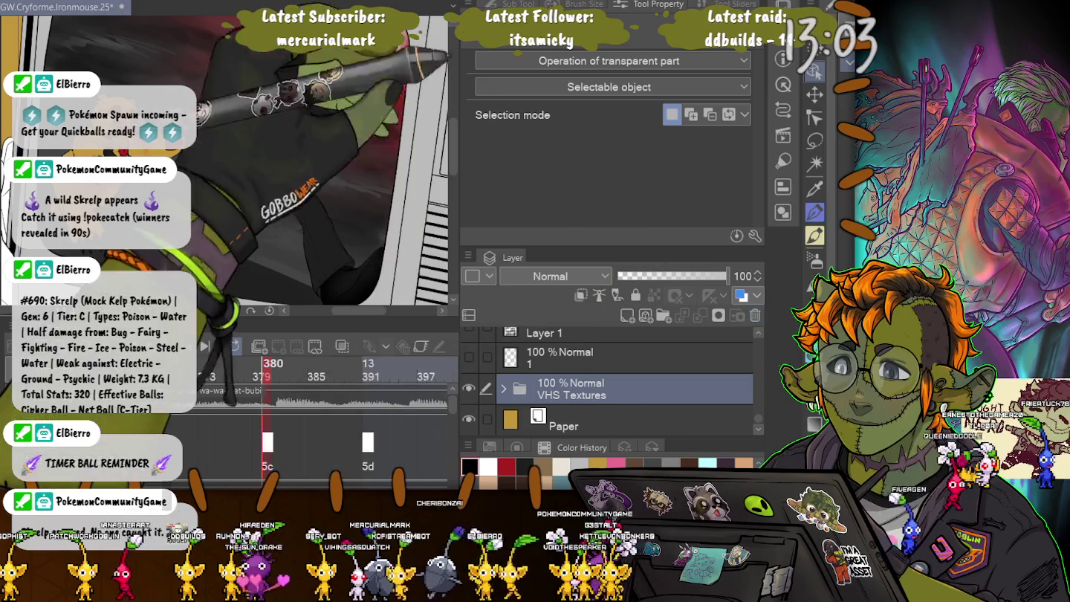
click(565, 420)
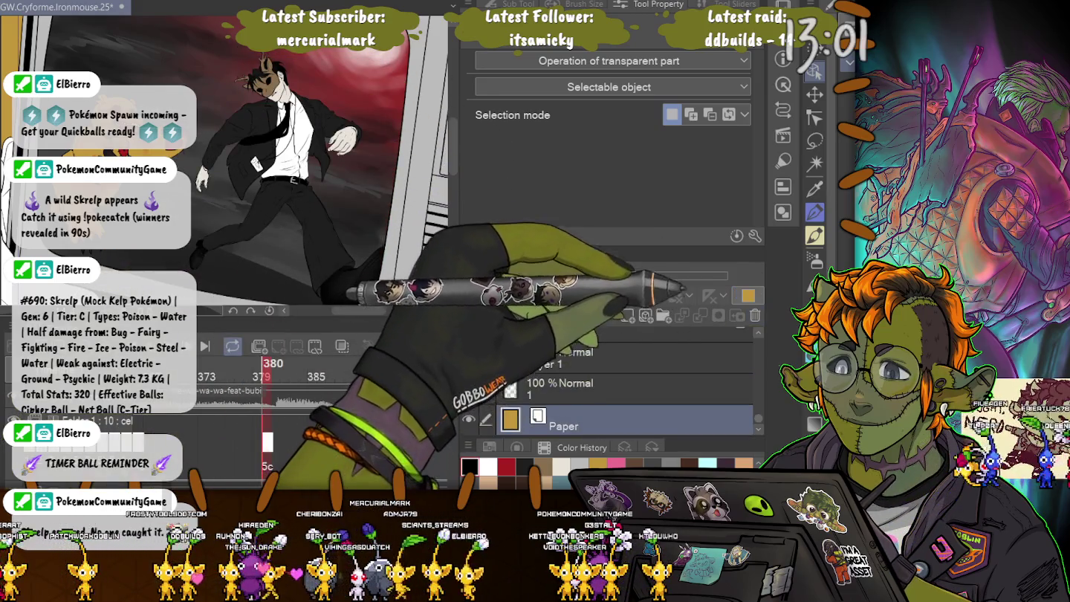
scroll(609, 379, up, 5)
Step: Set the 'static but saturn' layer to Screen blending at 42% opacity
click(267, 442)
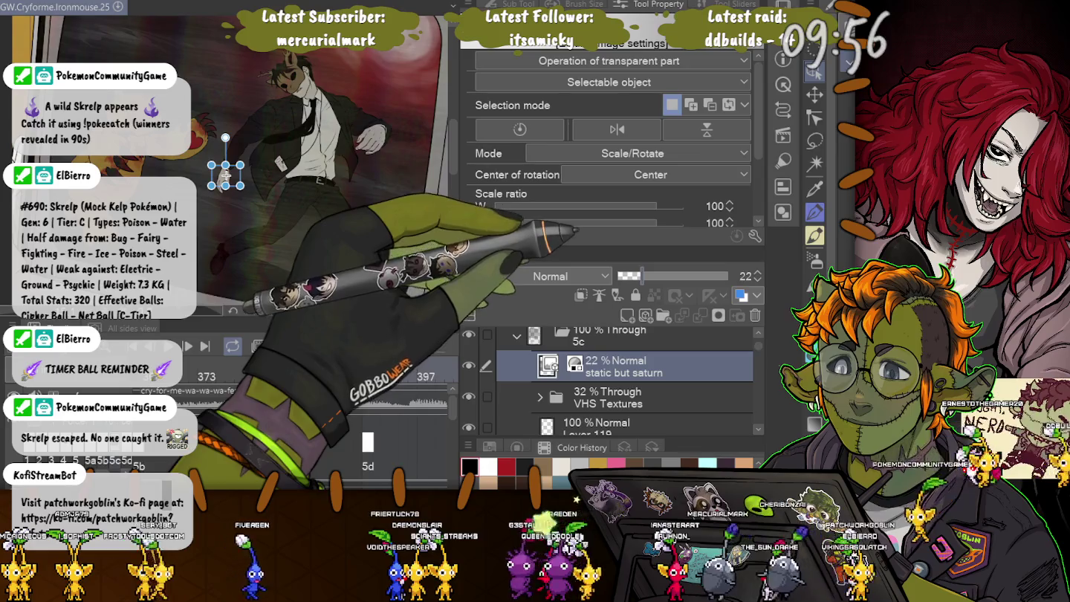
drag(647, 276, 672, 275)
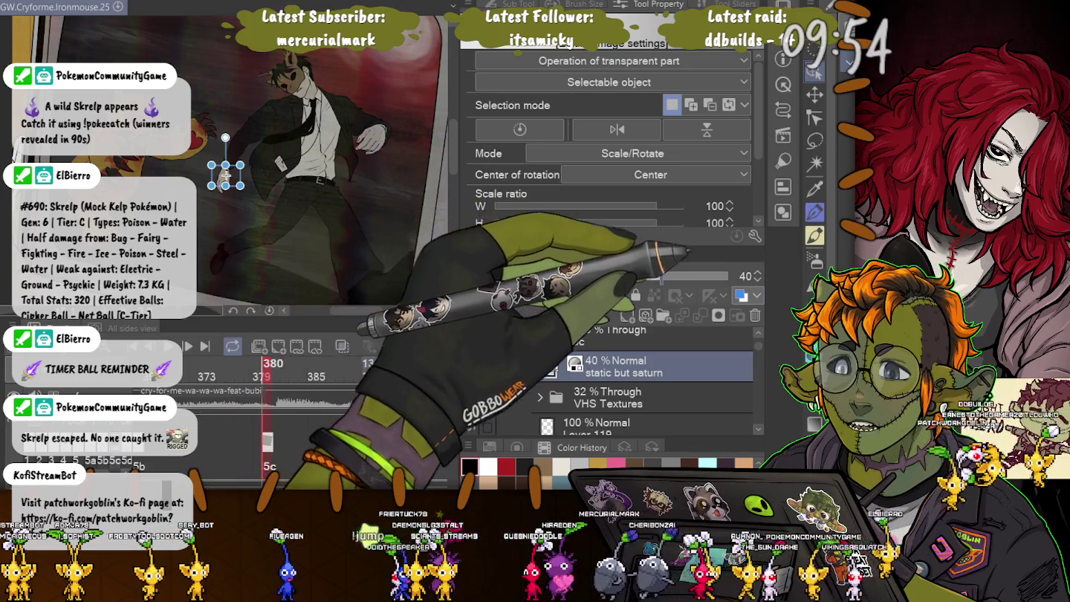
drag(672, 275, 672, 276)
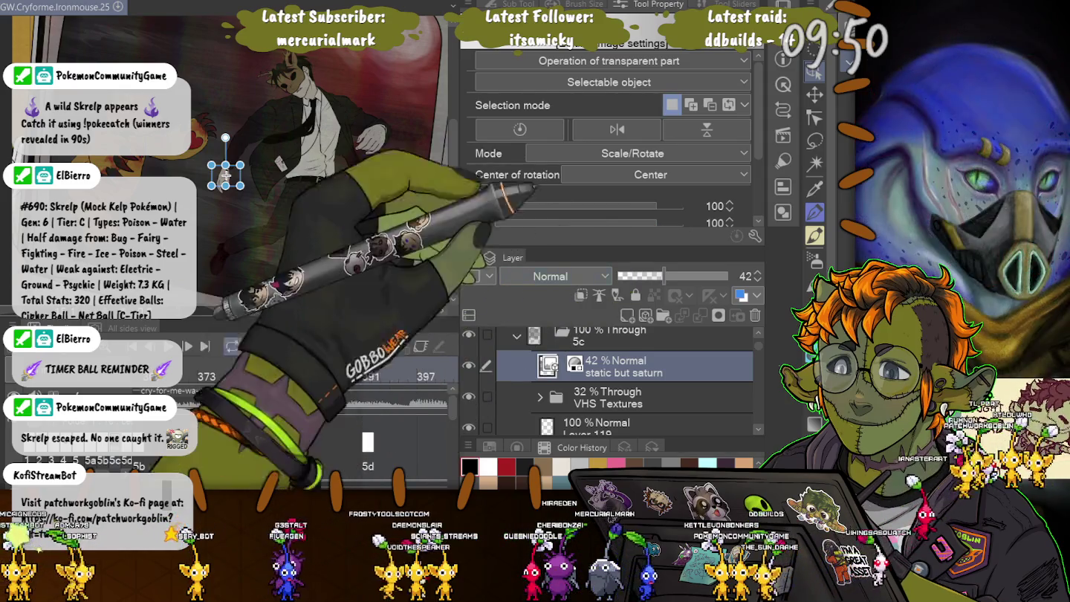
click(551, 276)
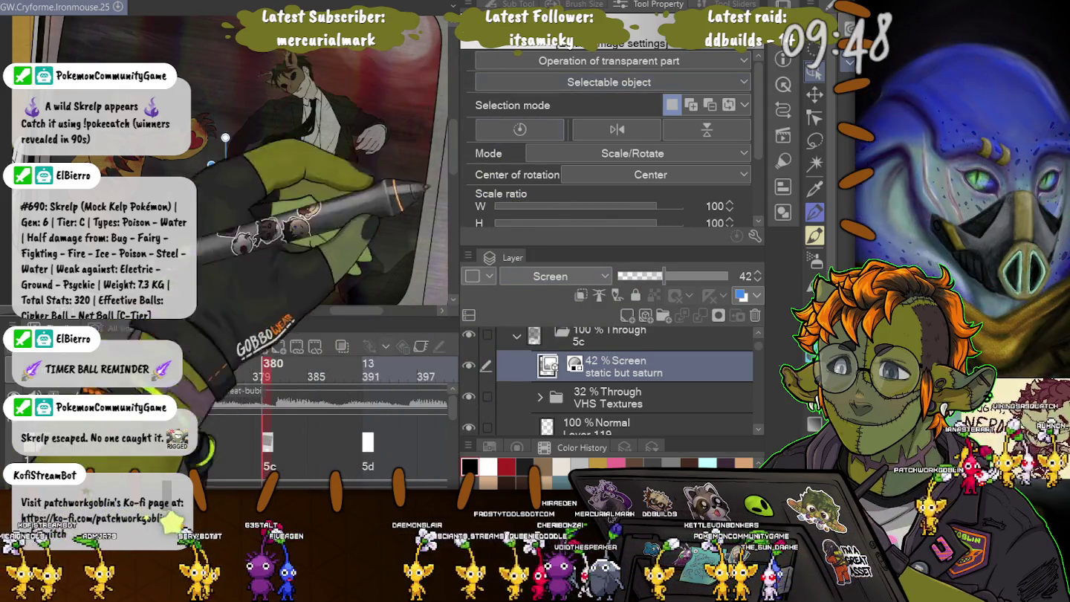
Step: Confirm the suited figure's resize transform and select the VHS Textures folder
scroll(248, 88, up, 1)
scroll(247, 89, up, 1)
scroll(248, 89, up, 1)
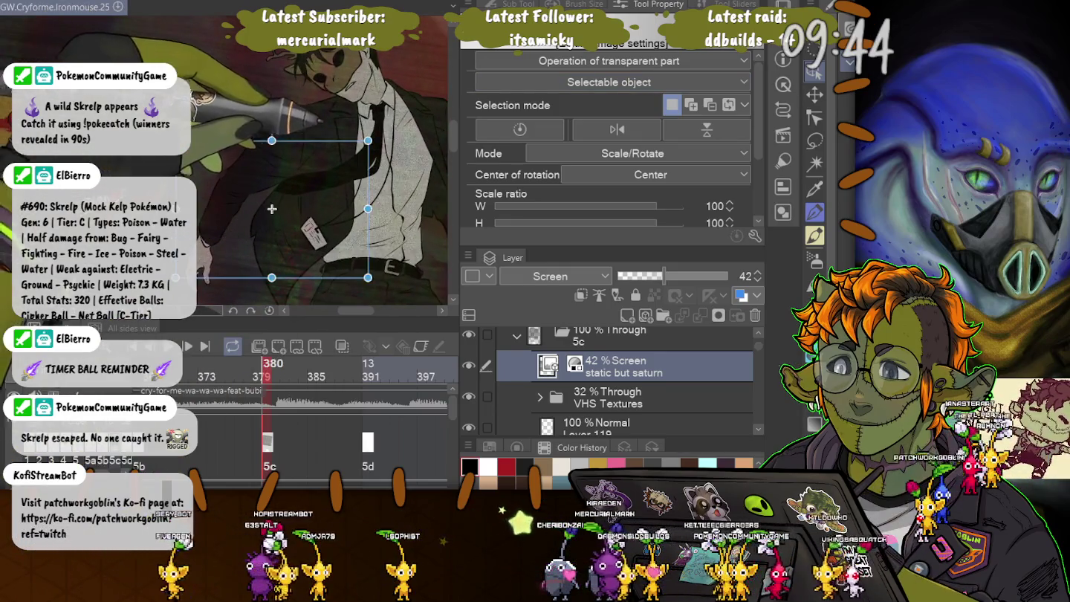
click(291, 197)
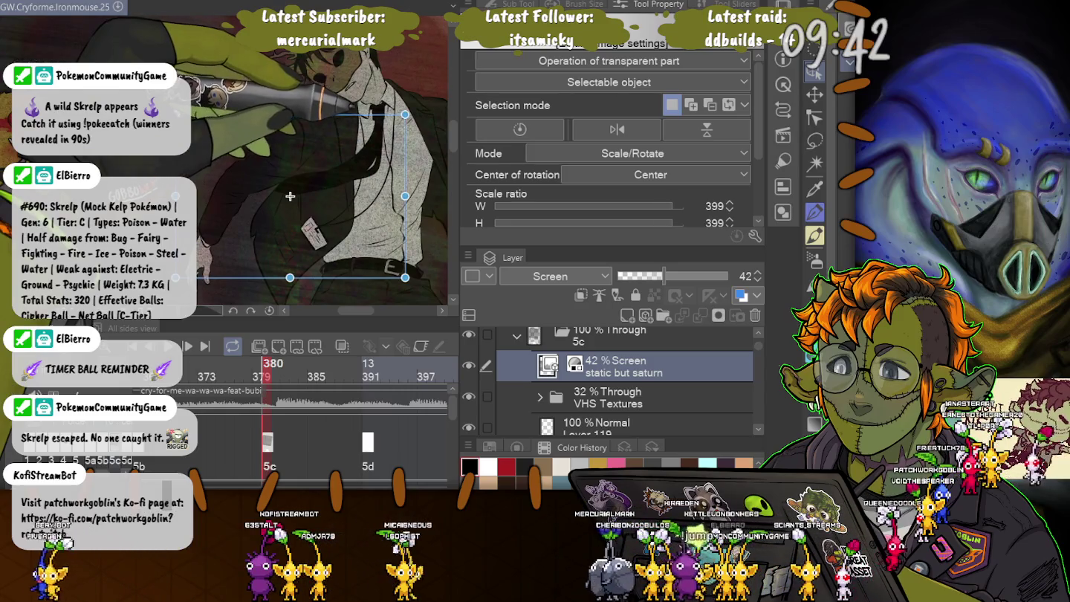
scroll(354, 161, down, 3)
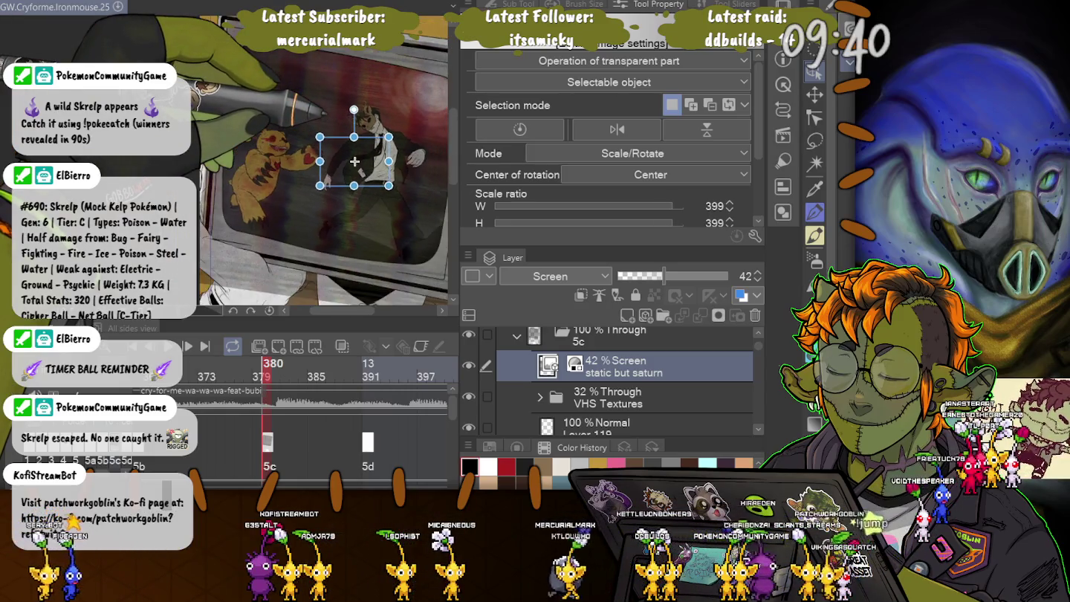
click(625, 398)
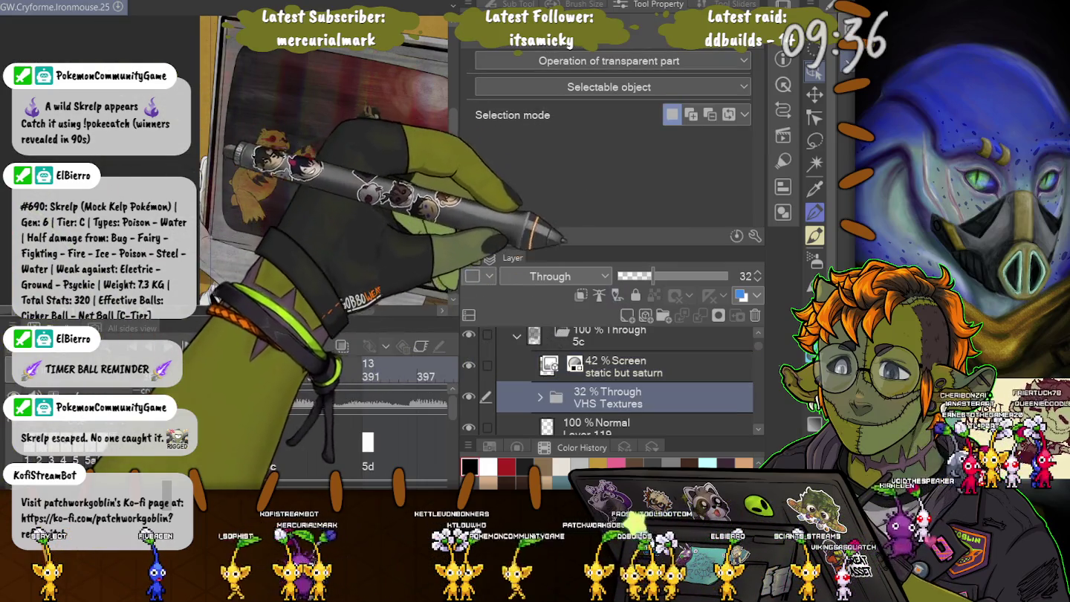
Step: Lower the VHS Textures folder's opacity from 19% to 20%
mouse_move(653, 276)
mouse_down()
mouse_move(637, 275)
mouse_move(665, 275)
mouse_move(639, 276)
mouse_up()
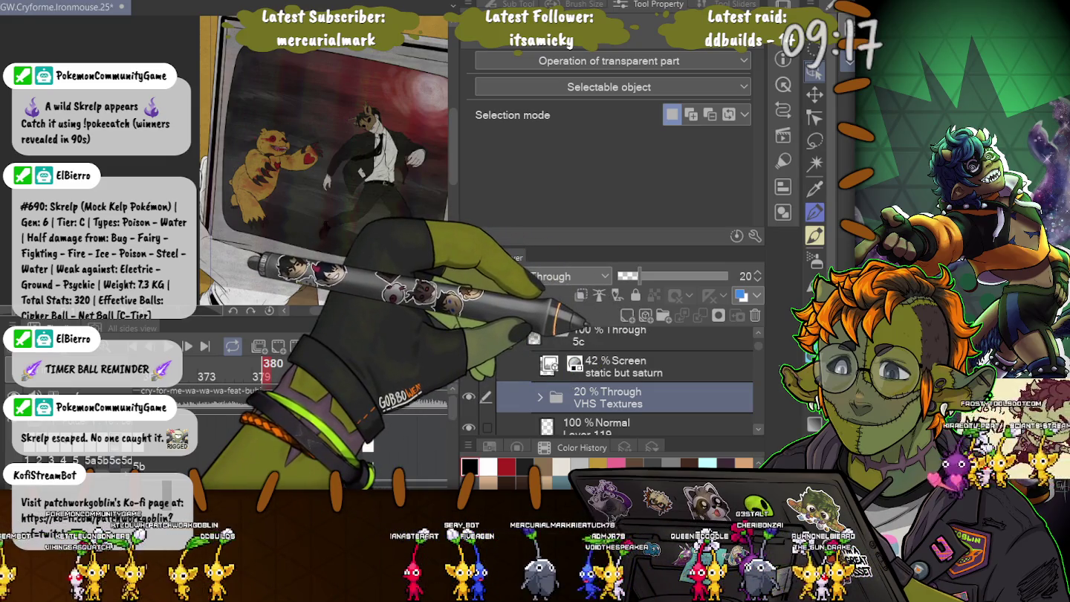
scroll(324, 160, up, 3)
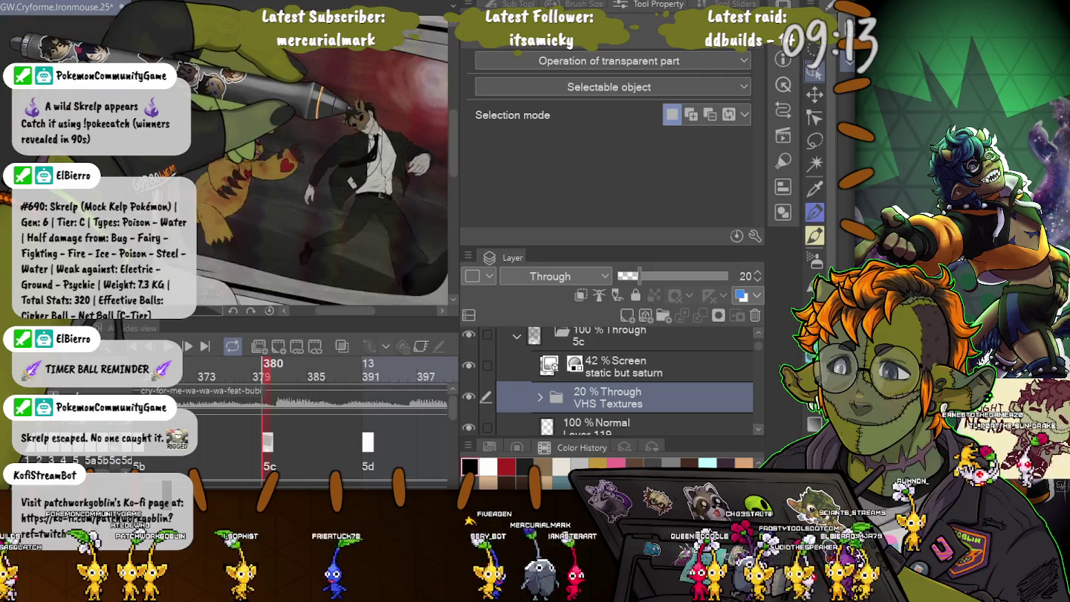
scroll(324, 160, down, 3)
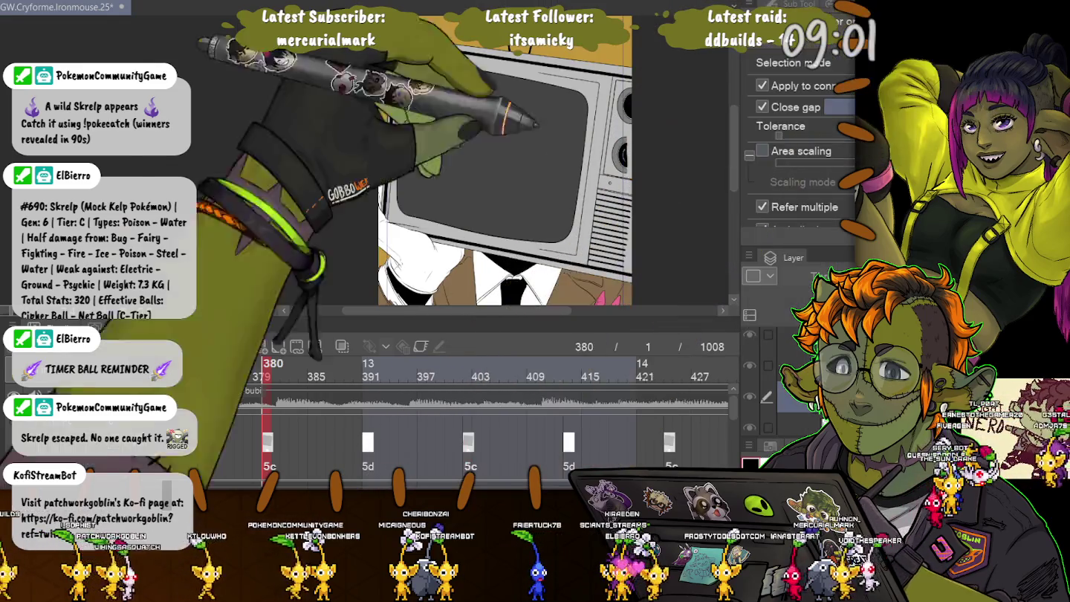
Step: Mask the scene to the grey TV screen selection, deselect, and jump to frame 391
click(491, 152)
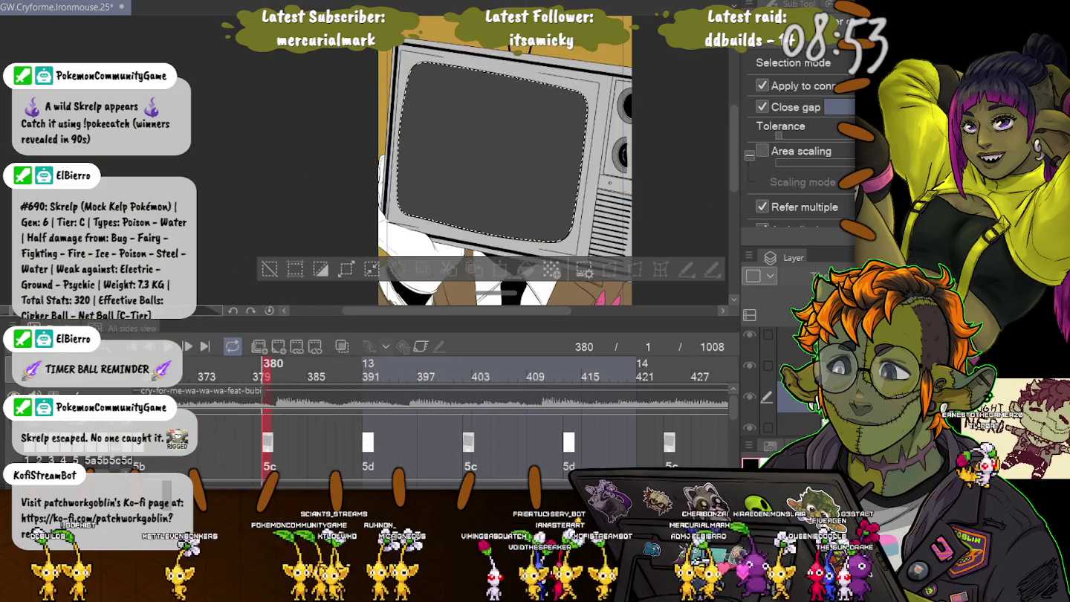
key(ctrl+v)
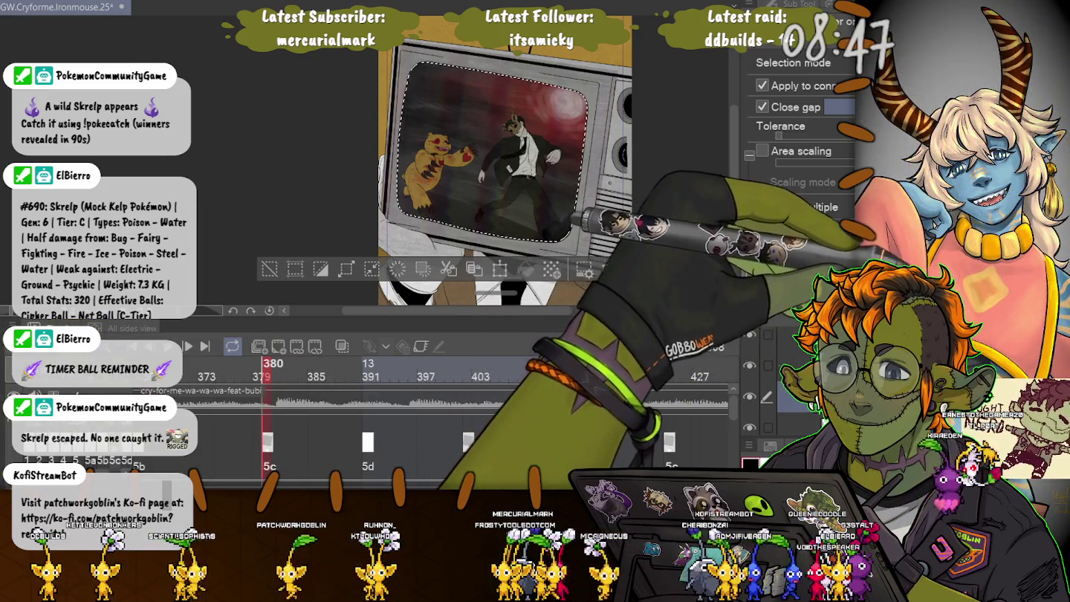
key(ctrl+d)
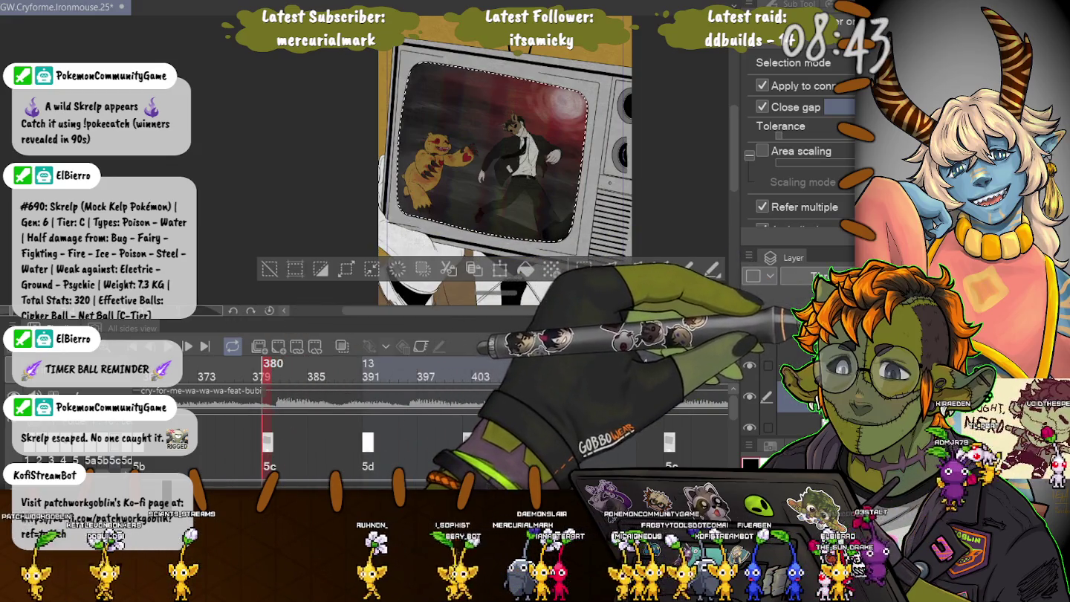
key(ctrl+z)
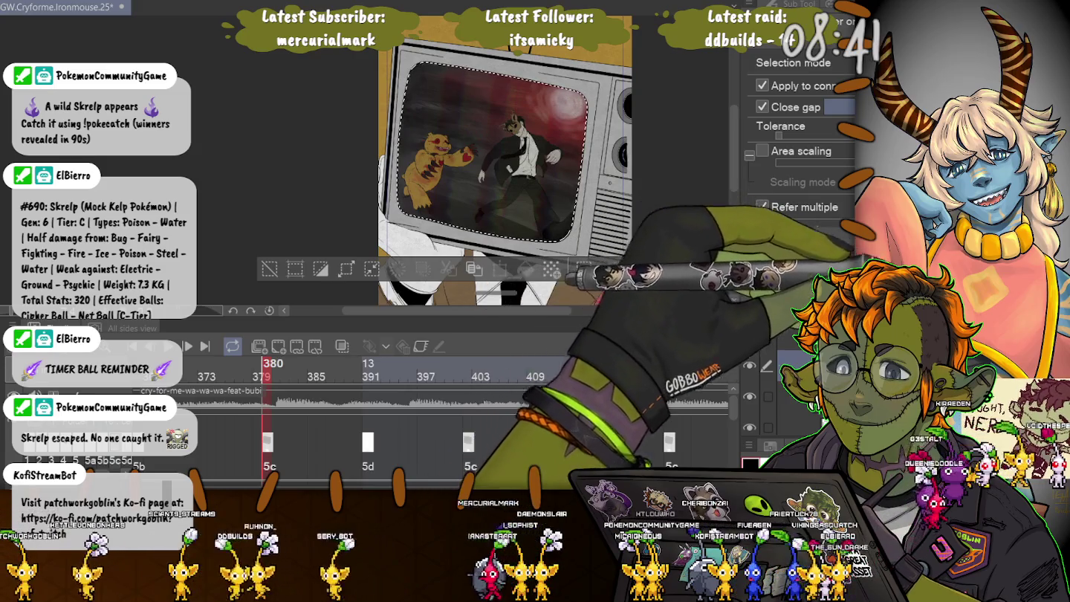
key(ctrl+d)
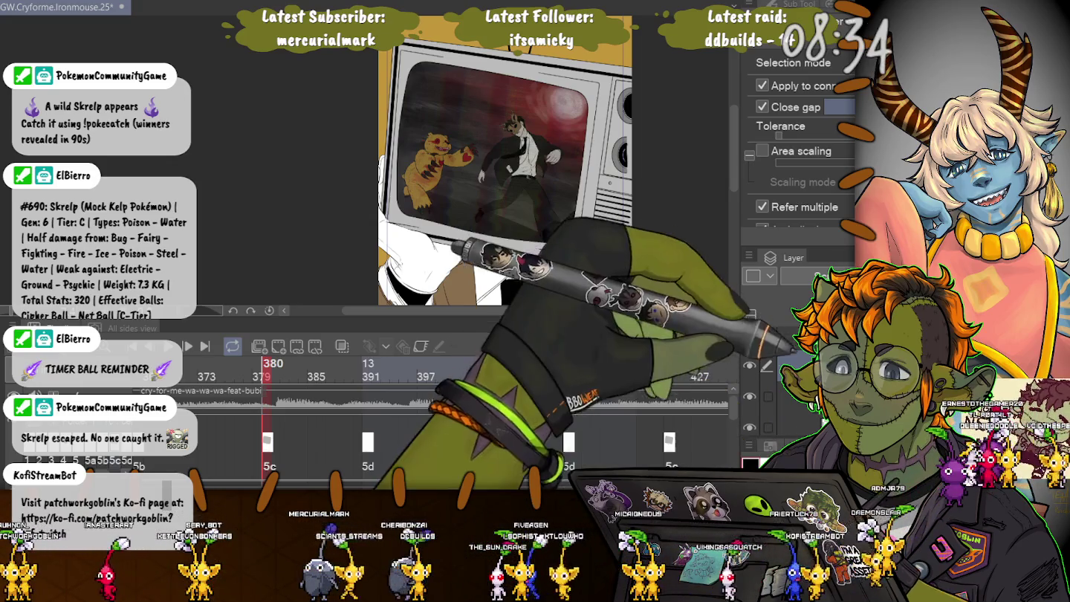
click(767, 397)
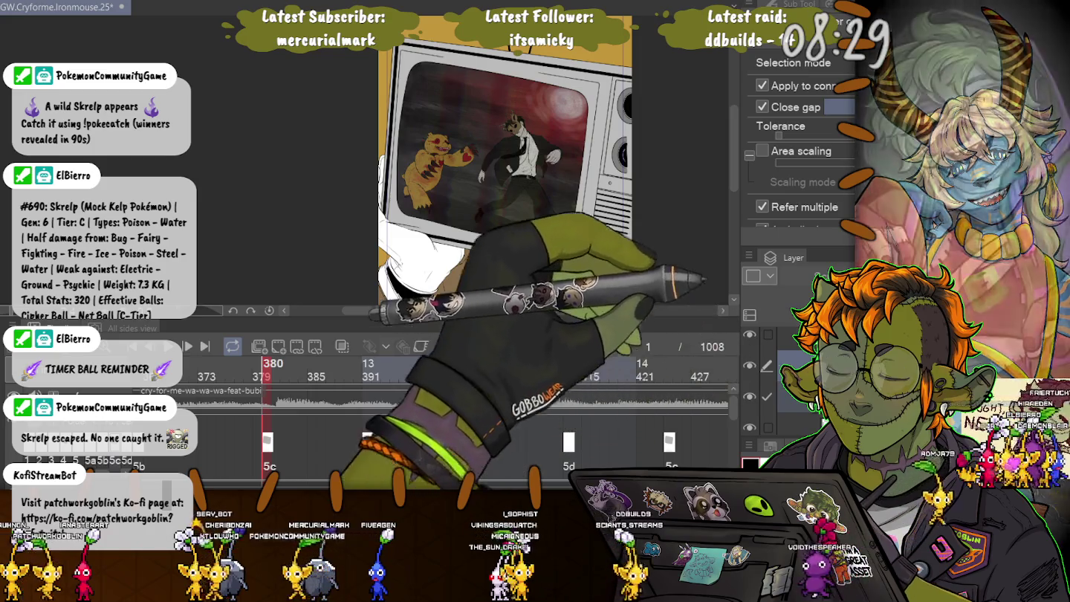
click(371, 364)
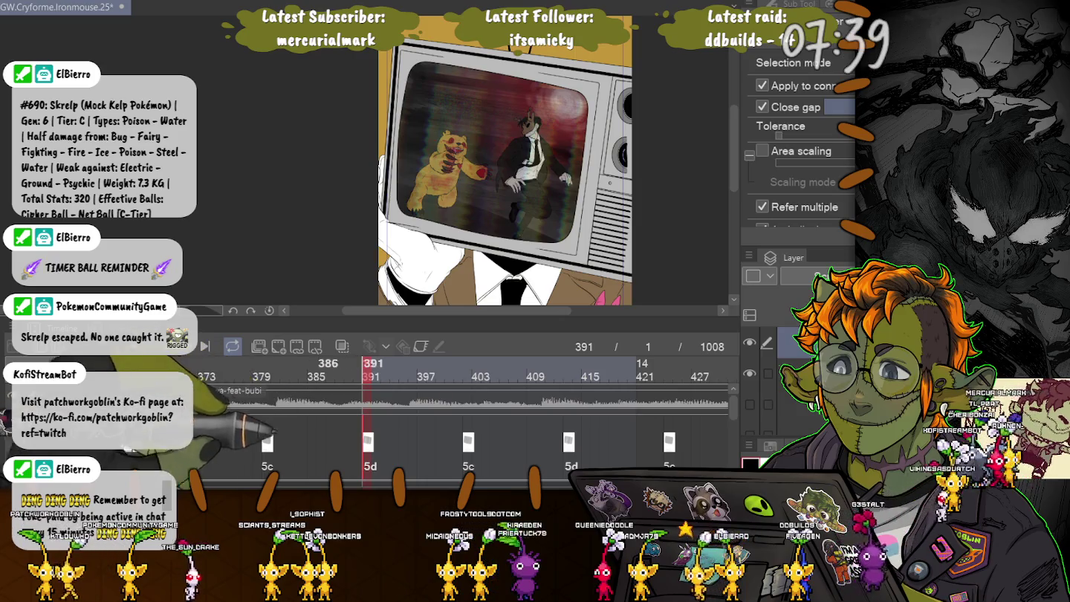
Step: Step from frame 380 to 391 and shift the 5d cel to a later frame
click(269, 402)
key(space)
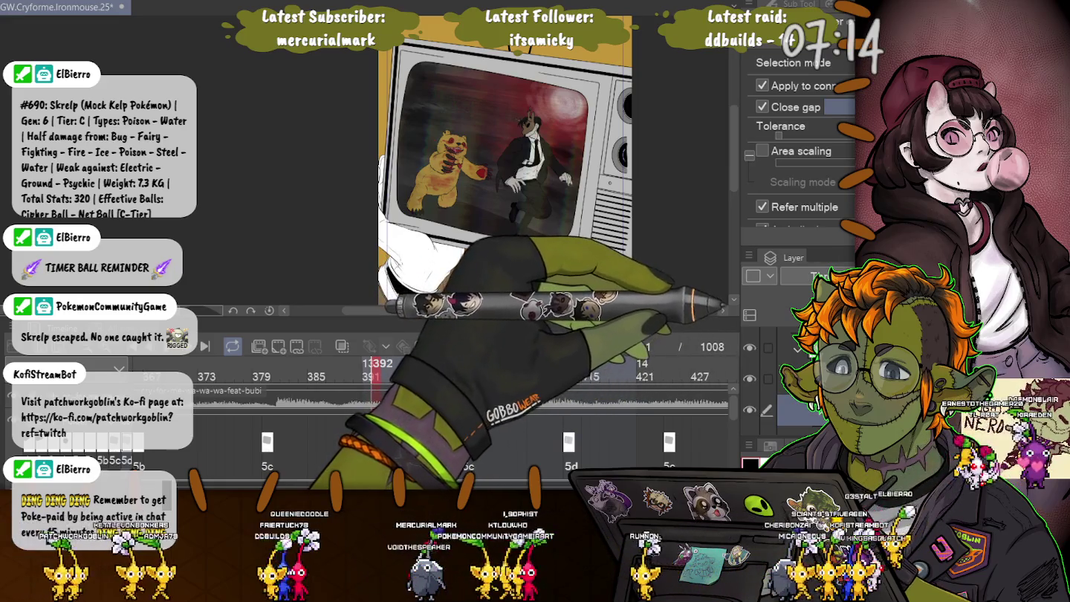
key(ctrl+z)
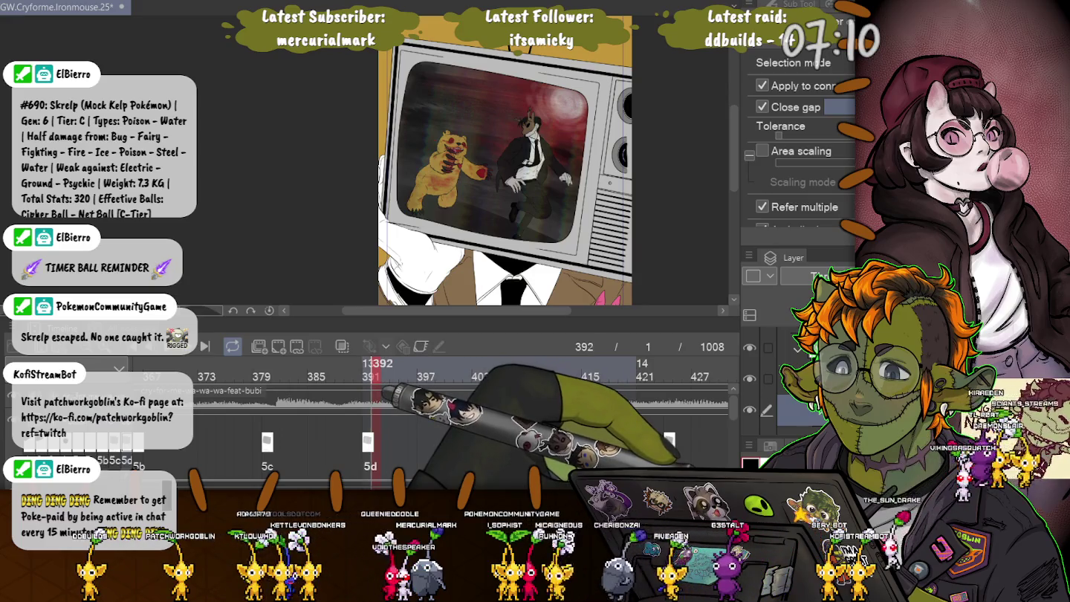
drag(368, 442, 568, 445)
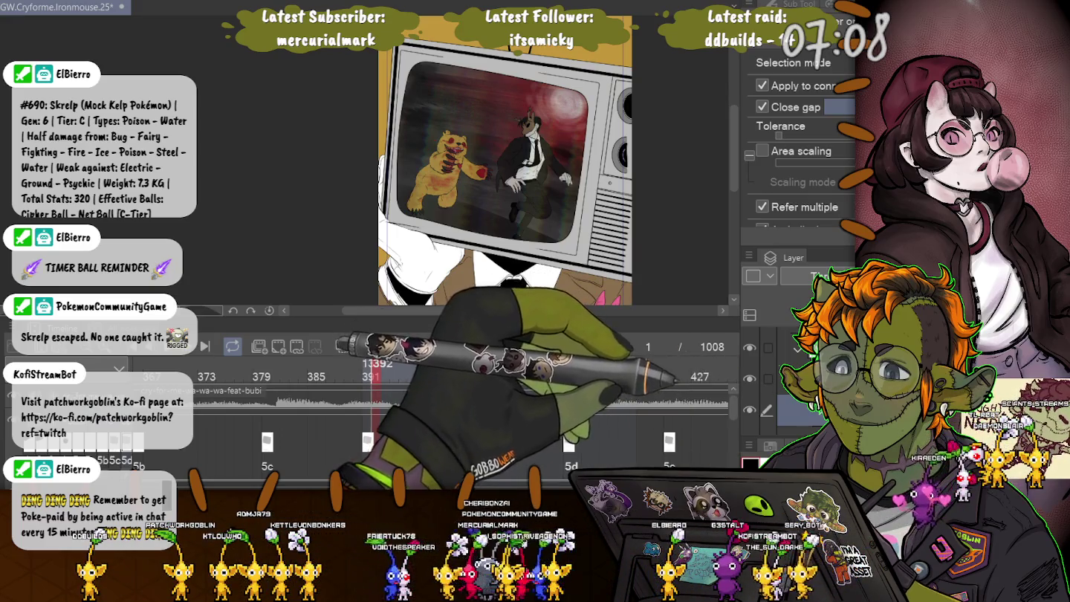
Step: Scrub frames 391 through 413 and land on frame 424, cel 9c
key(Left)
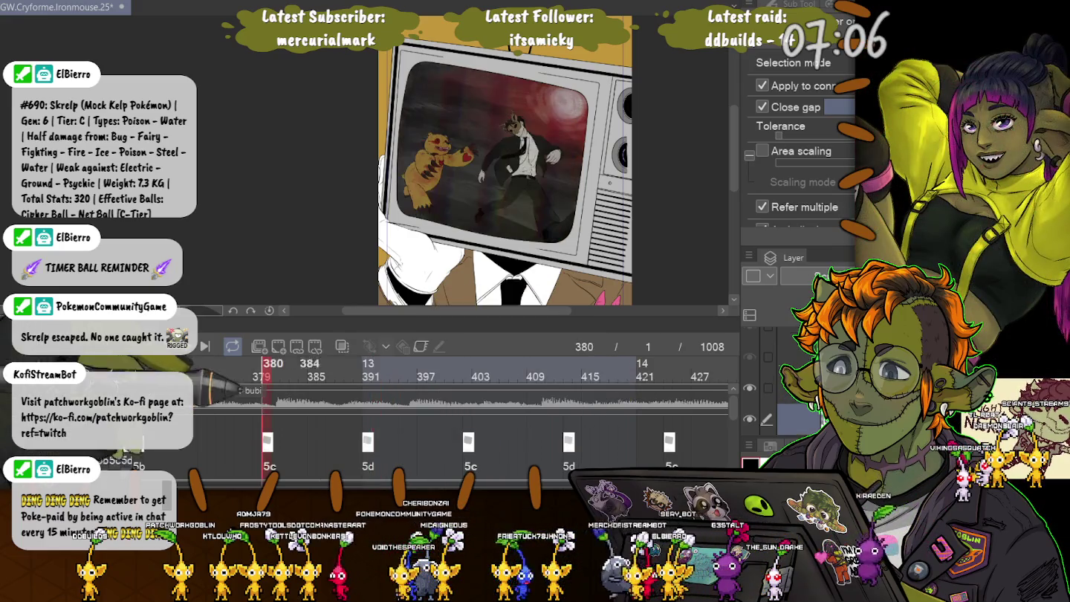
key(Right)
drag(369, 364, 568, 364)
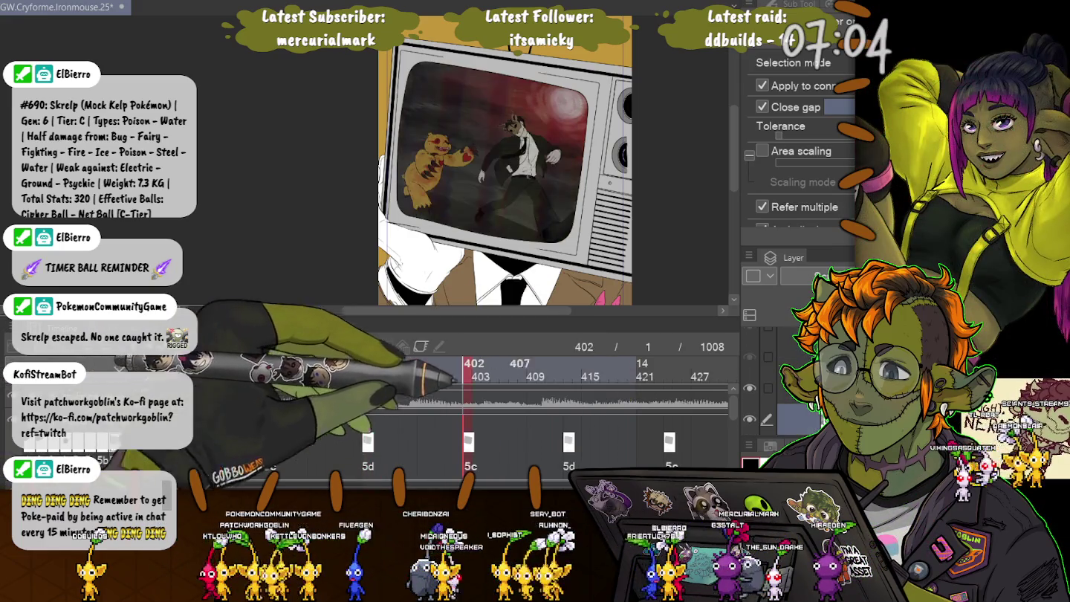
click(669, 364)
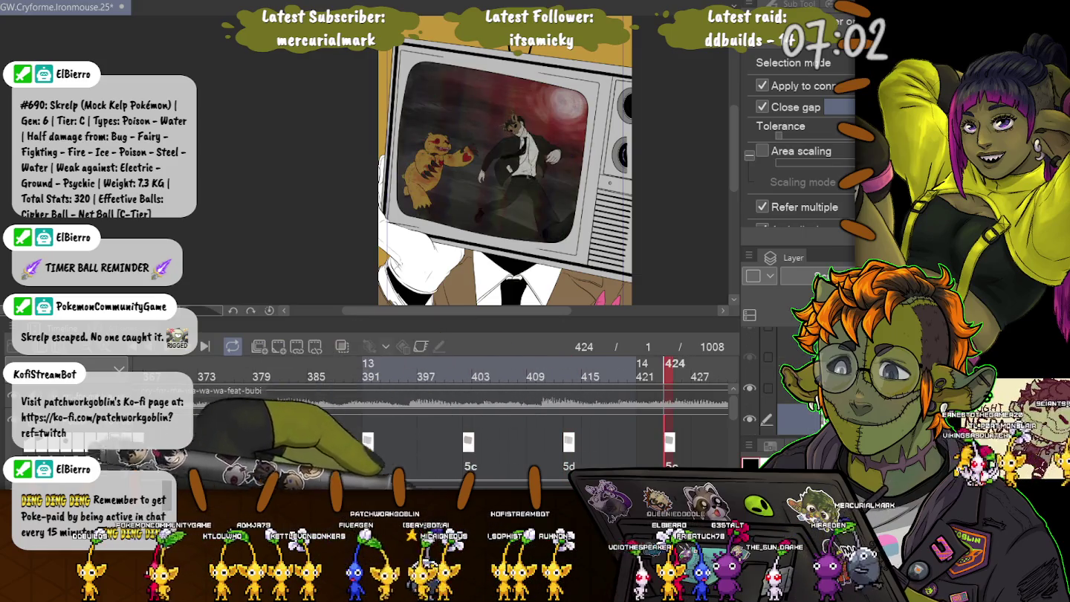
scroll(335, 417, right, 5)
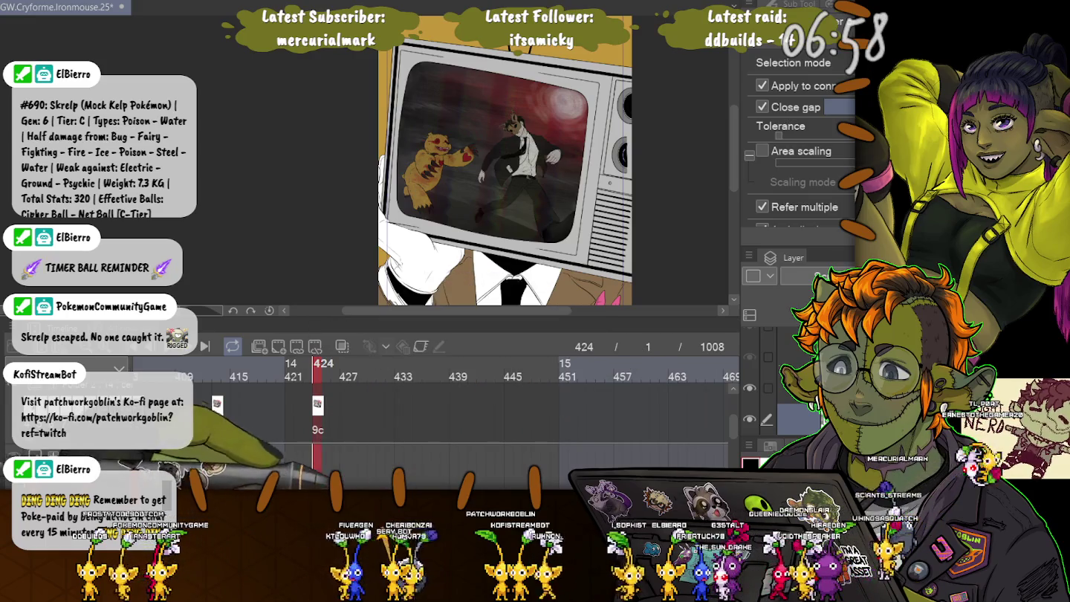
Step: Move the playback range end marker to frame 434 and play from frame 380
scroll(431, 417, left, 2)
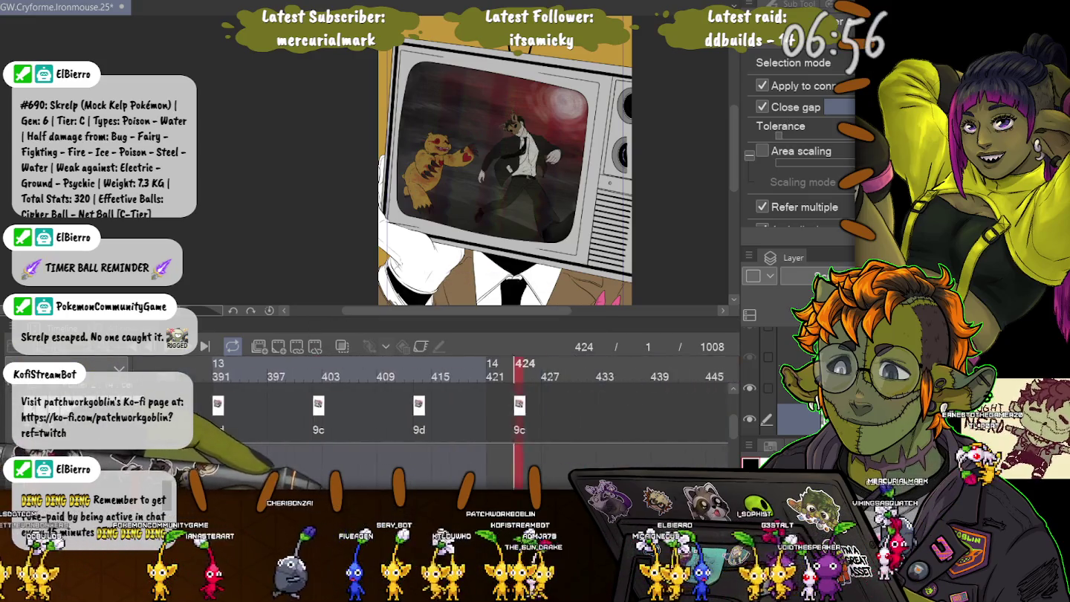
scroll(431, 416, left, 2)
scroll(430, 416, left, 1)
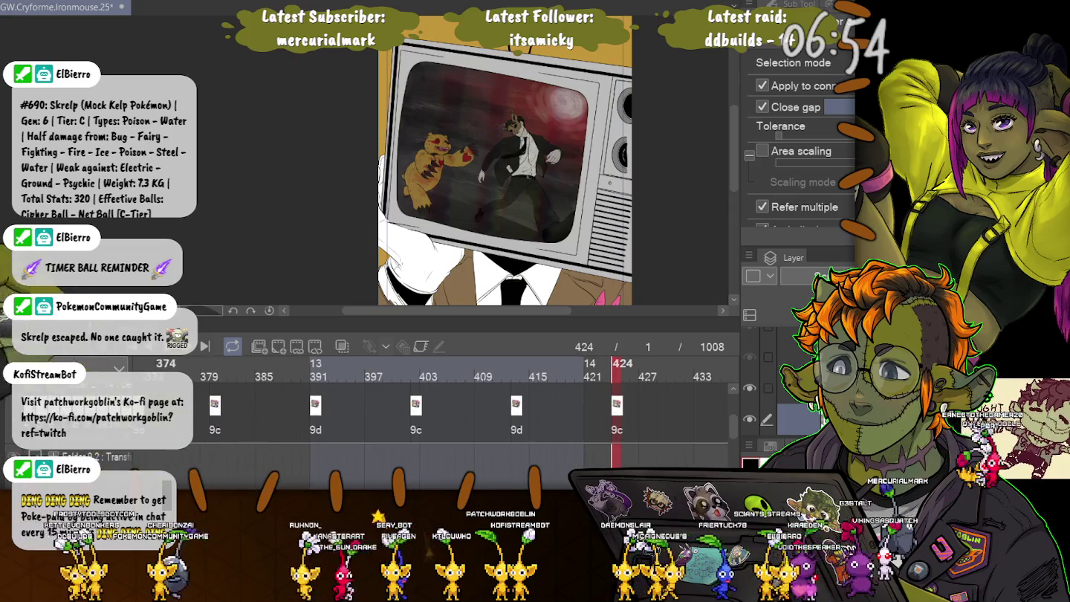
scroll(432, 417, up, 2)
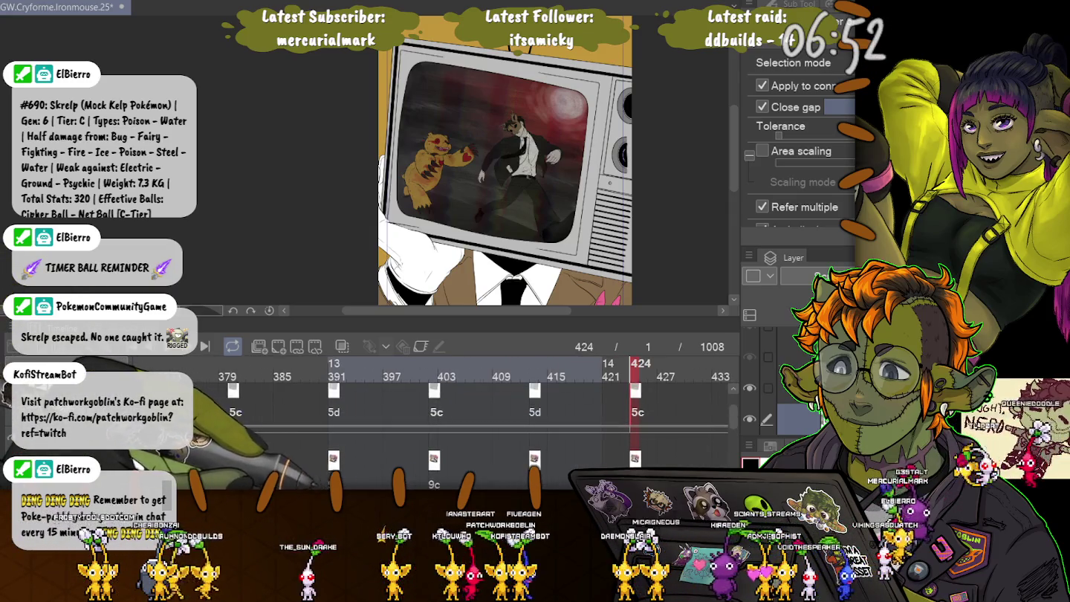
scroll(431, 416, up, 1)
scroll(431, 417, up, 1)
scroll(432, 416, up, 1)
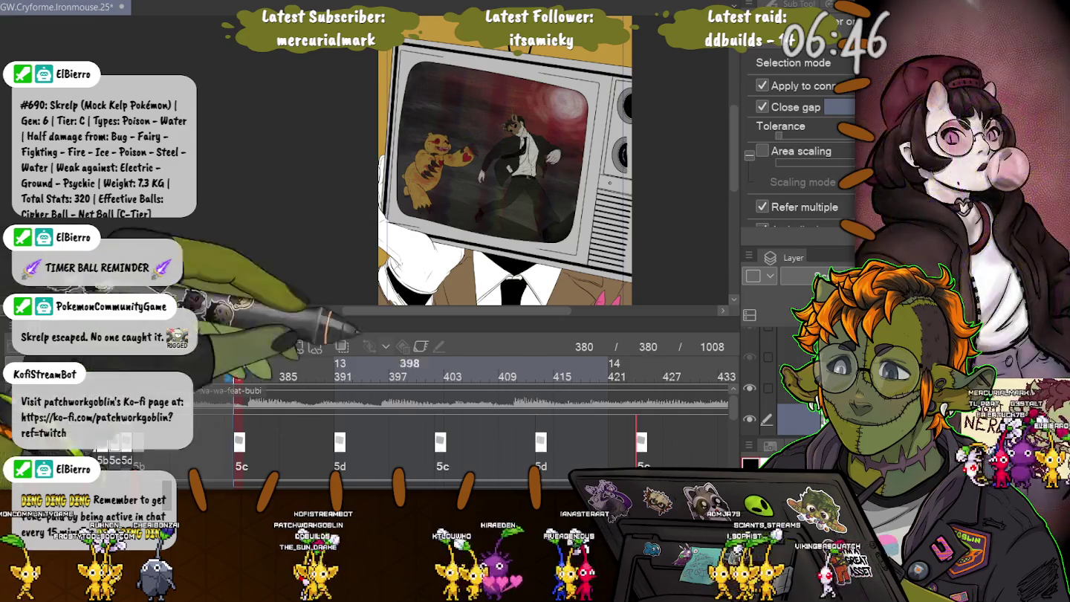
scroll(446, 401, right, 3)
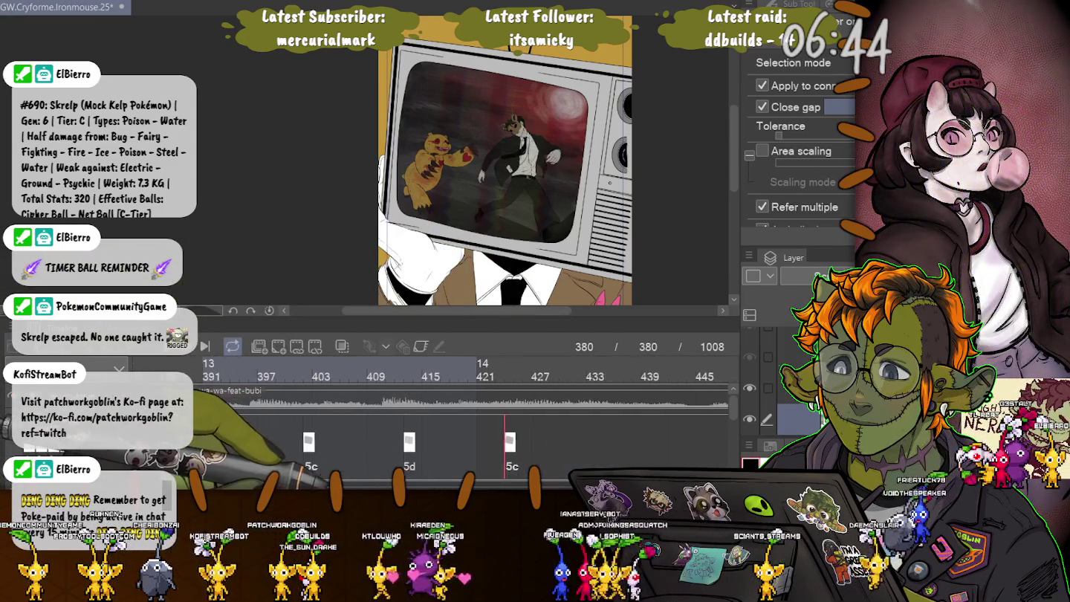
scroll(432, 417, right, 1)
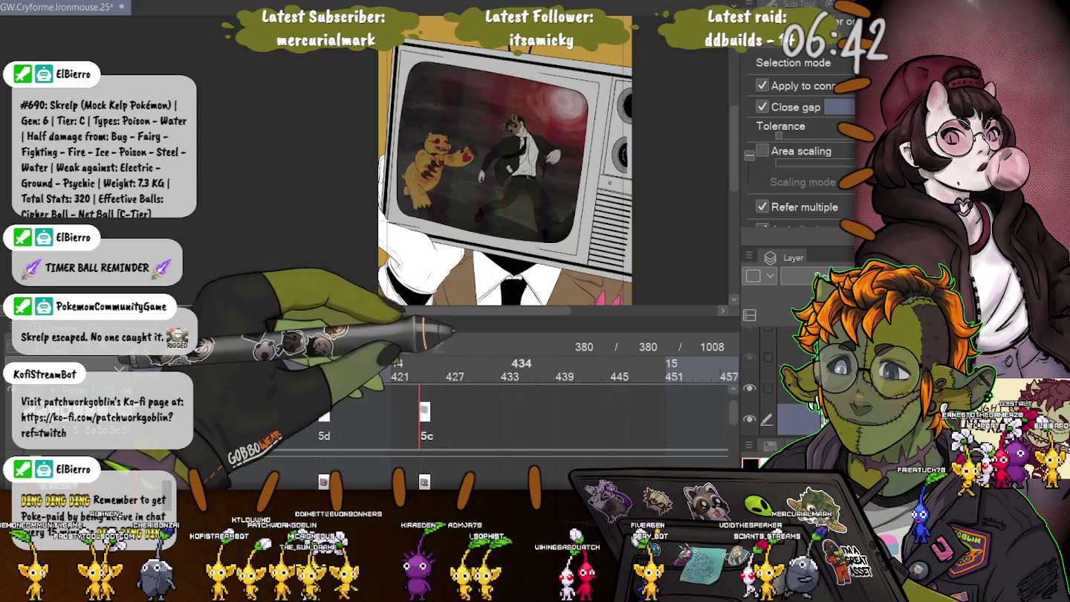
scroll(432, 417, down, 2)
scroll(445, 416, down, 2)
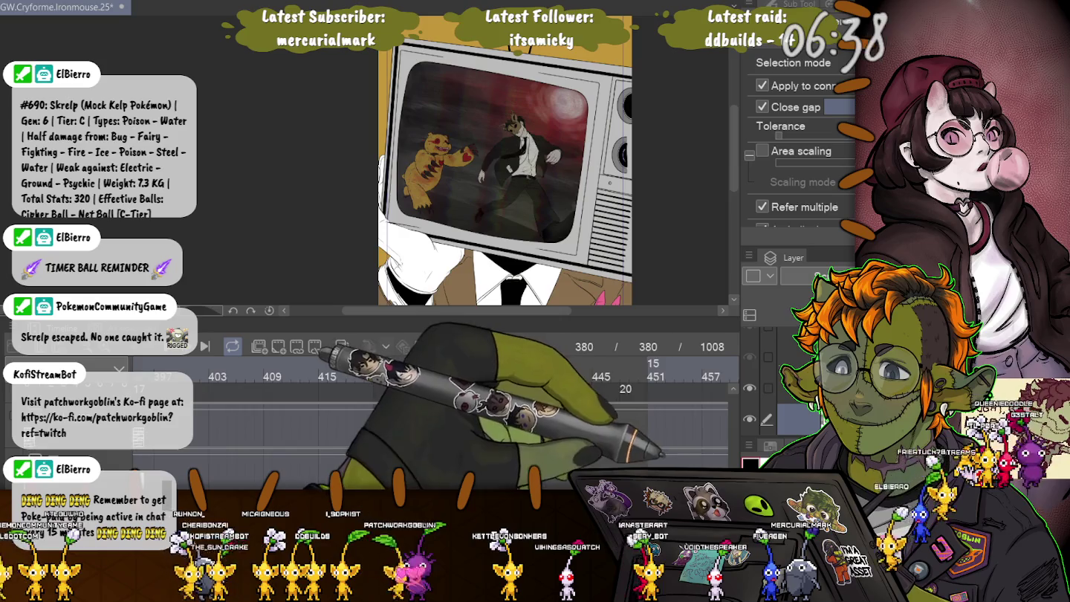
scroll(445, 416, up, 3)
click(506, 368)
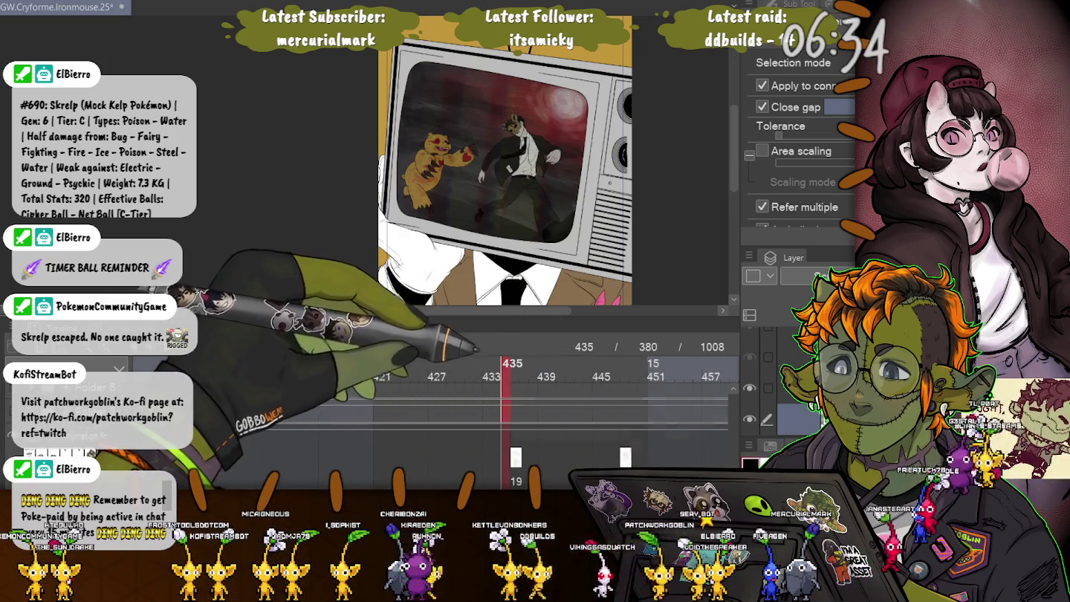
click(497, 365)
key(space)
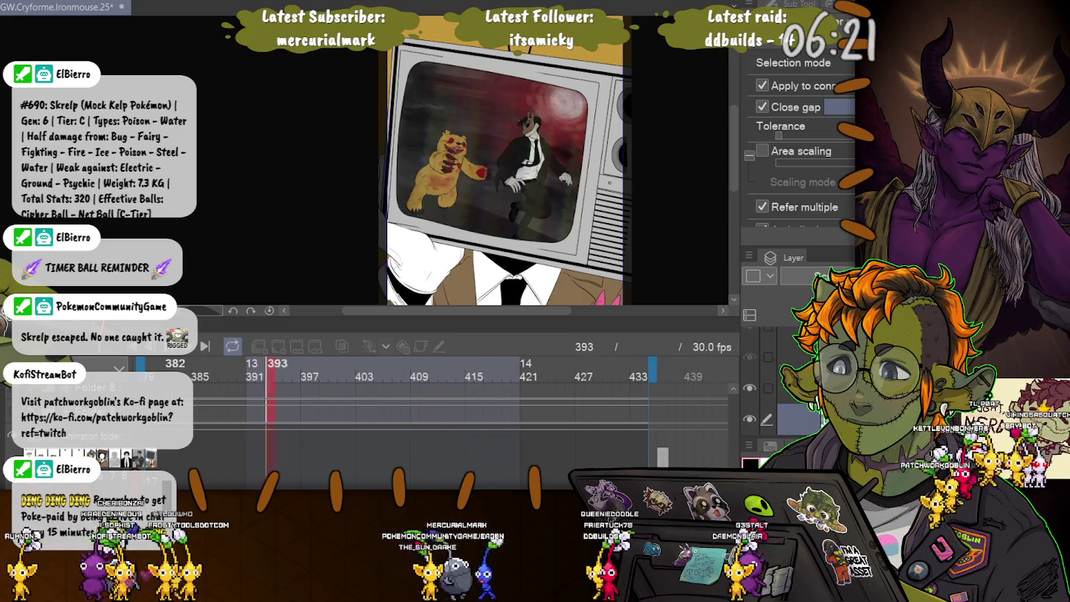
Step: Preview the TV loop, stop on frame 411, and scroll to the 5c/5d cel track
key(space)
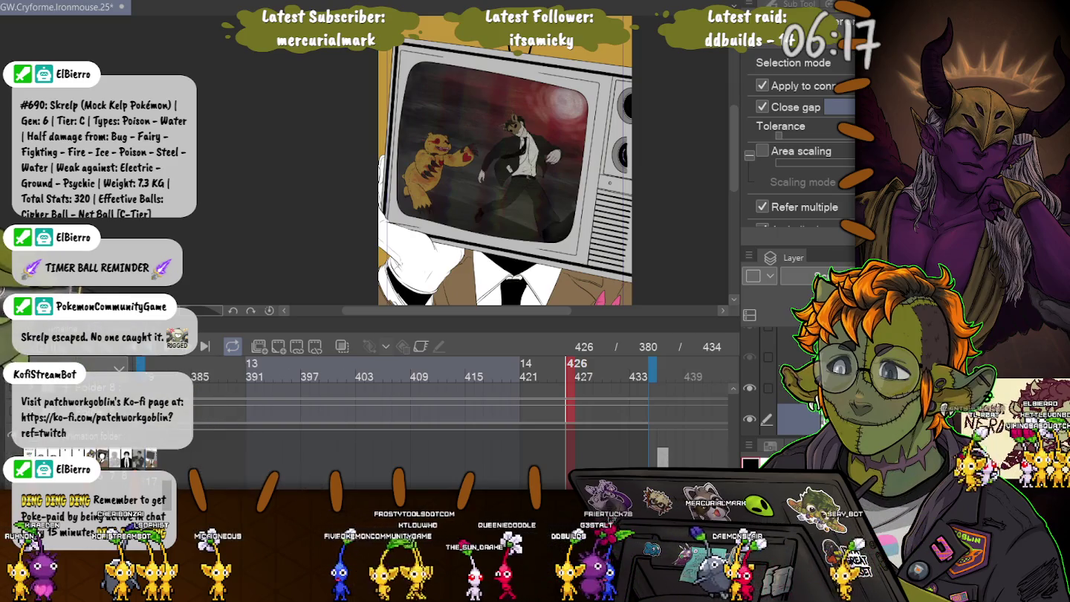
key(space)
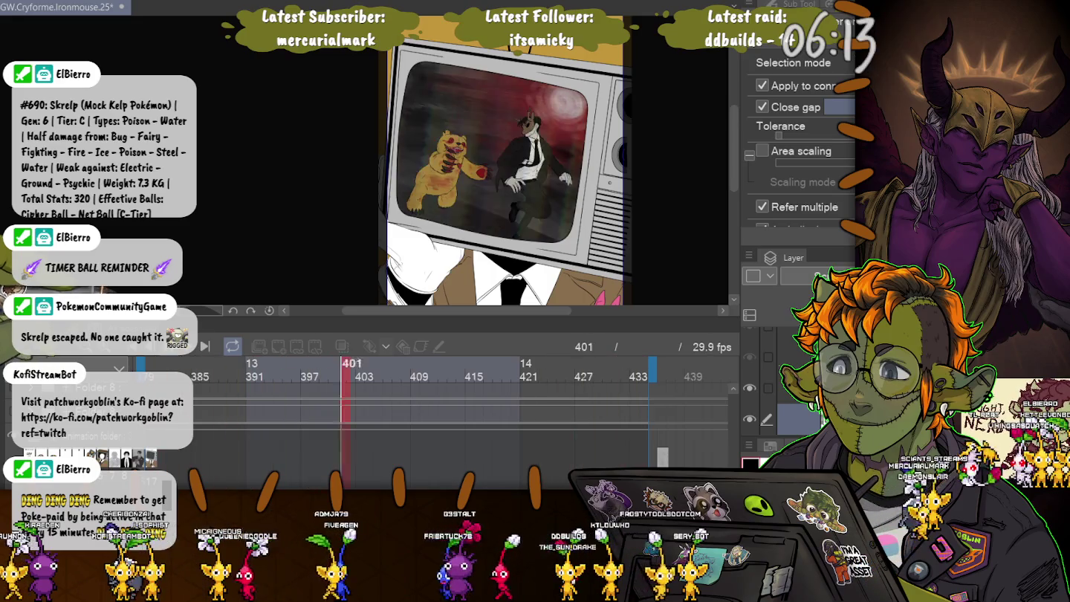
key(space)
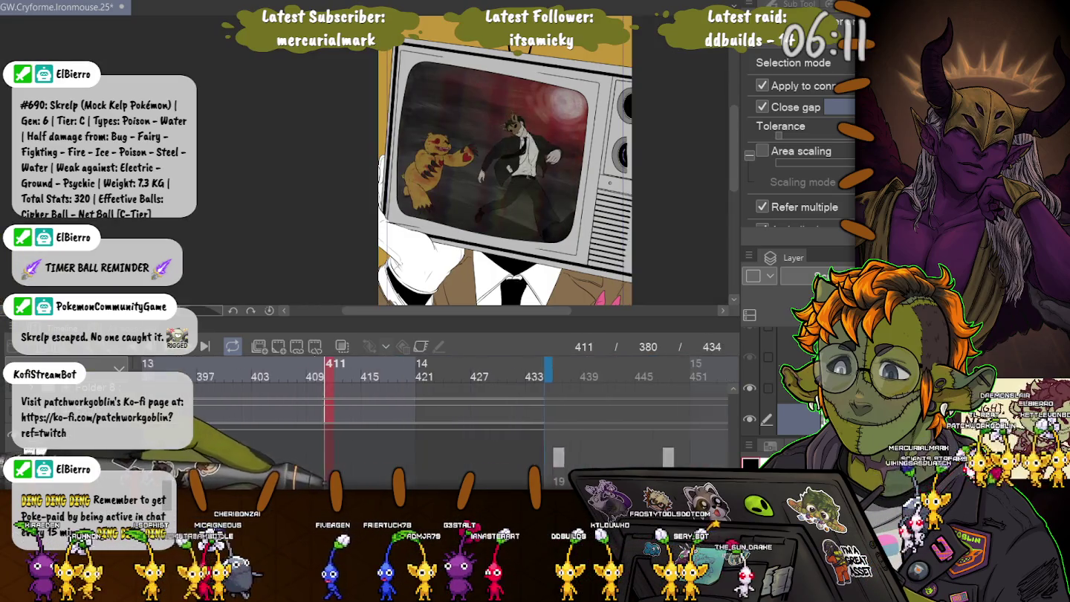
scroll(446, 402, left, 2)
scroll(445, 417, down, 2)
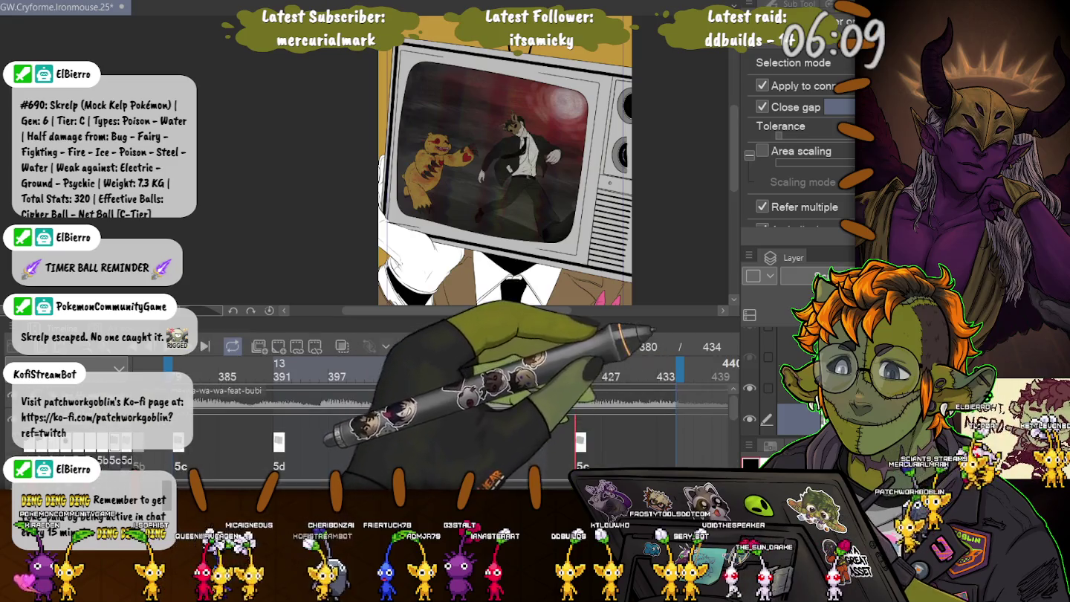
scroll(445, 401, left, 2)
scroll(445, 401, left, 2)
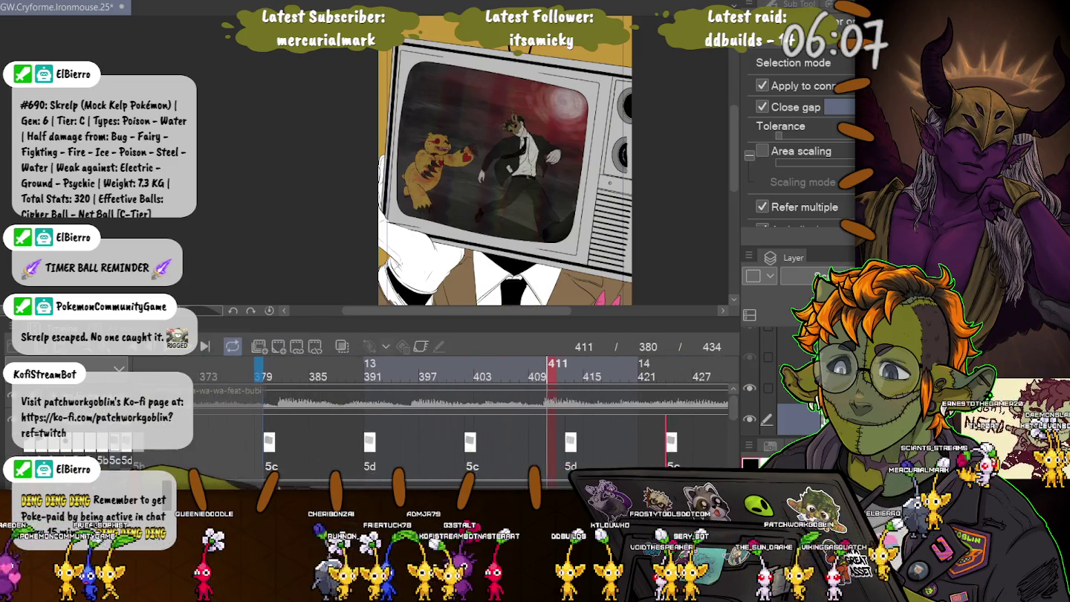
scroll(446, 401, left, 2)
click(392, 368)
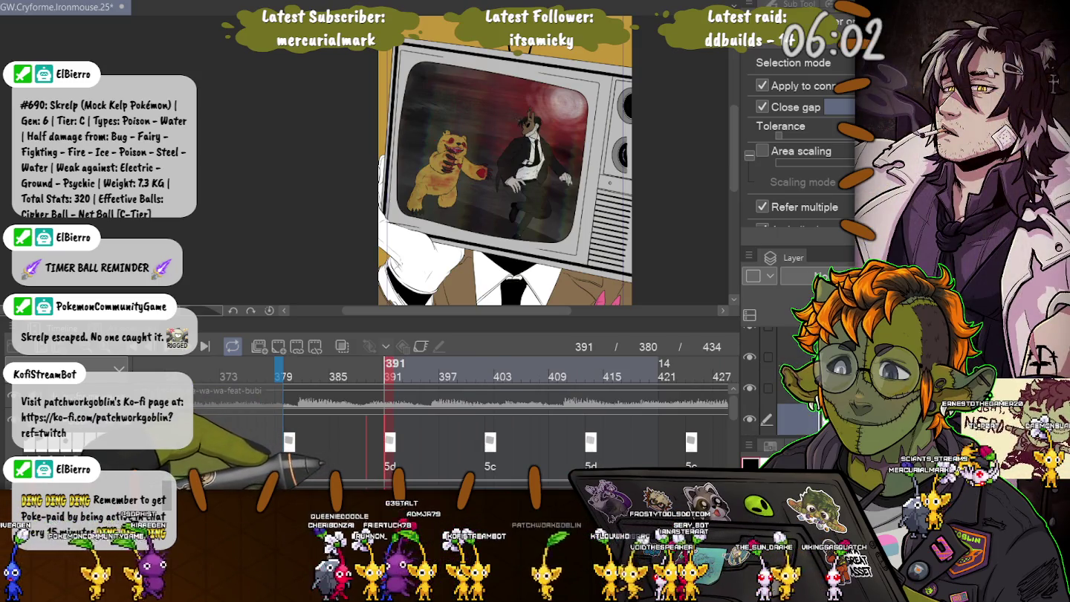
click(491, 368)
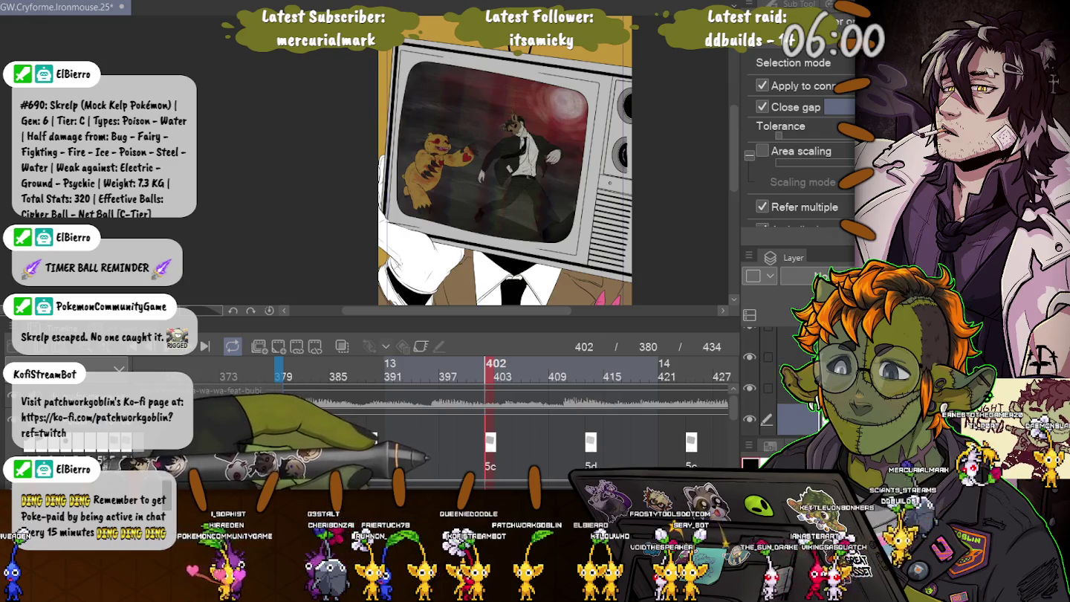
click(591, 365)
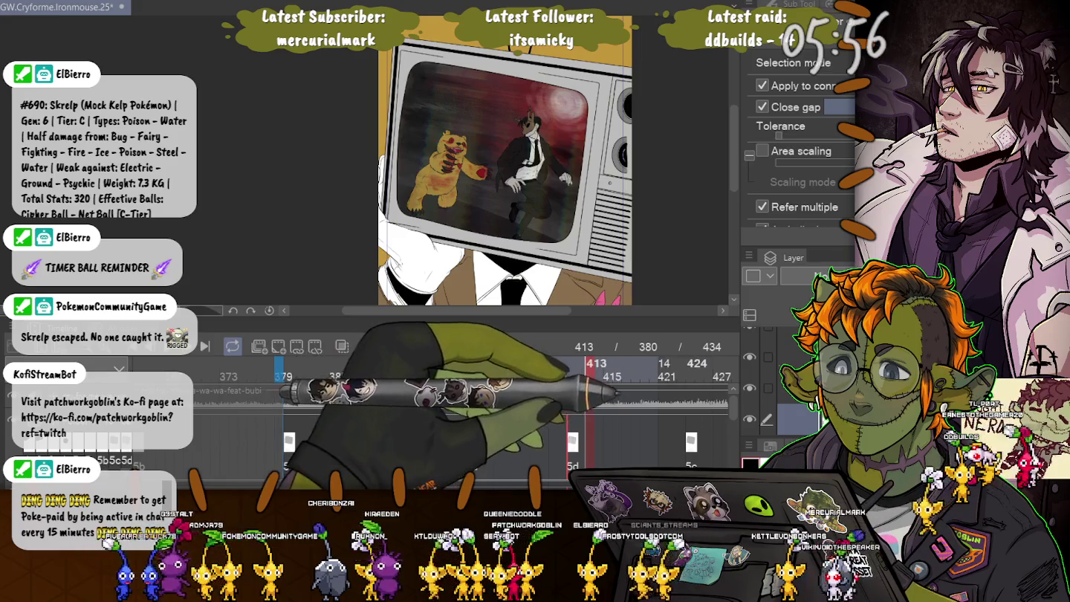
click(690, 365)
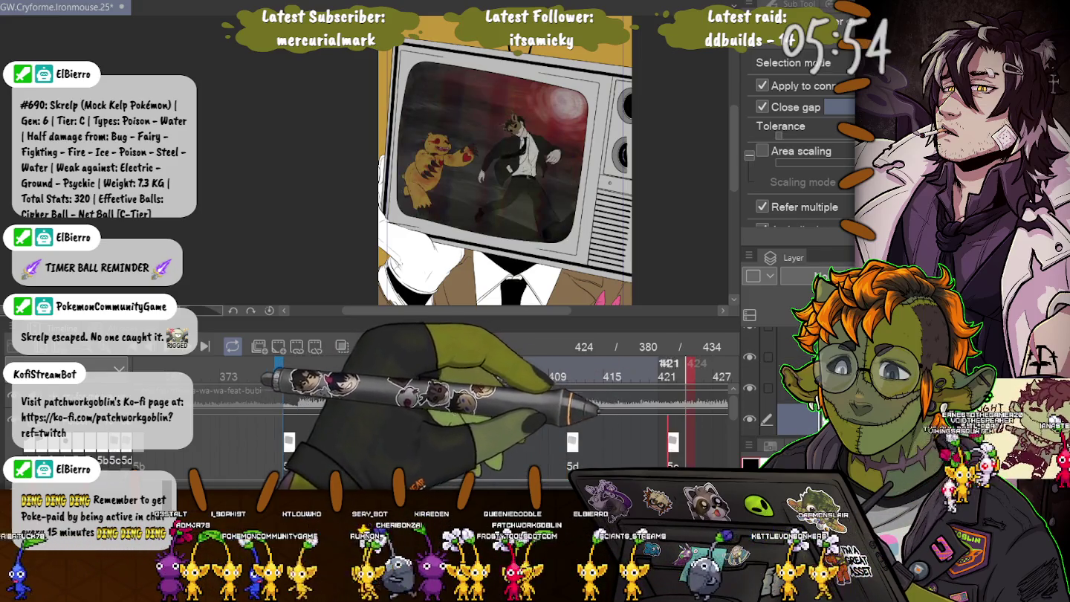
scroll(446, 416, right, 5)
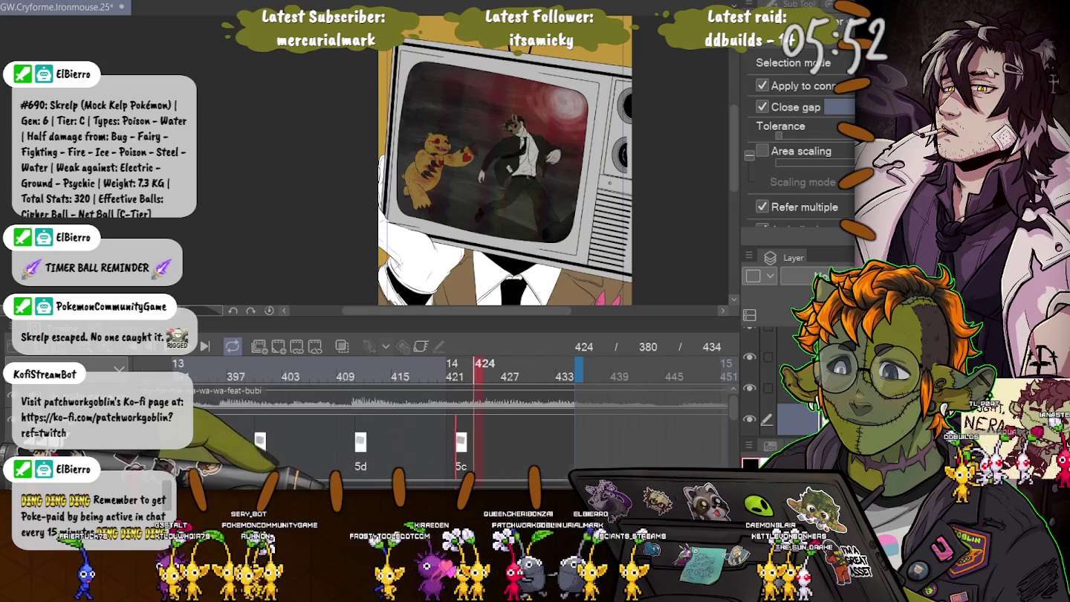
scroll(446, 416, right, 1)
key(space)
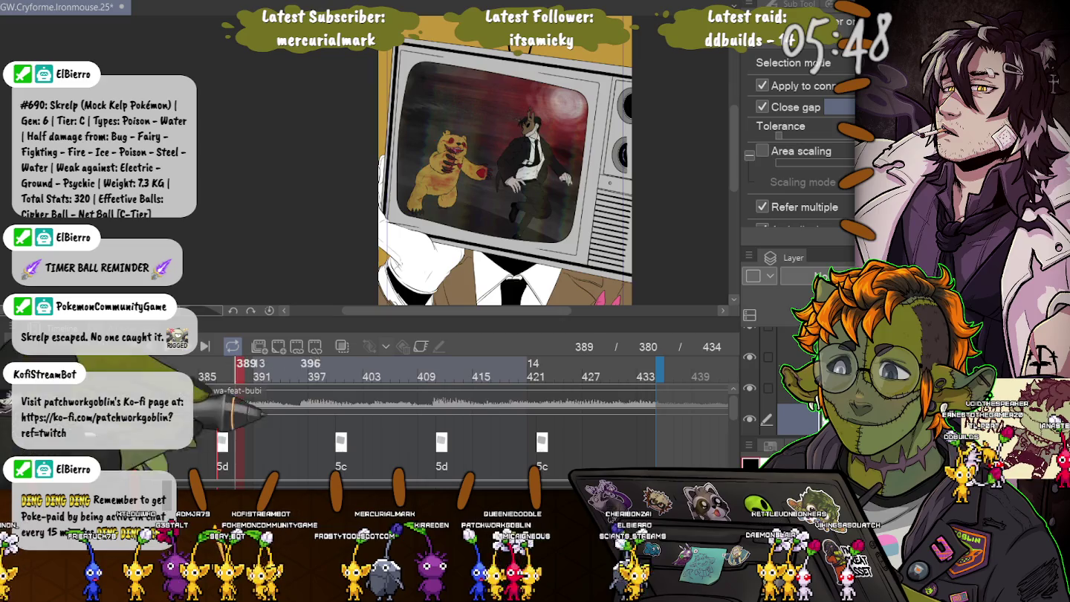
click(787, 420)
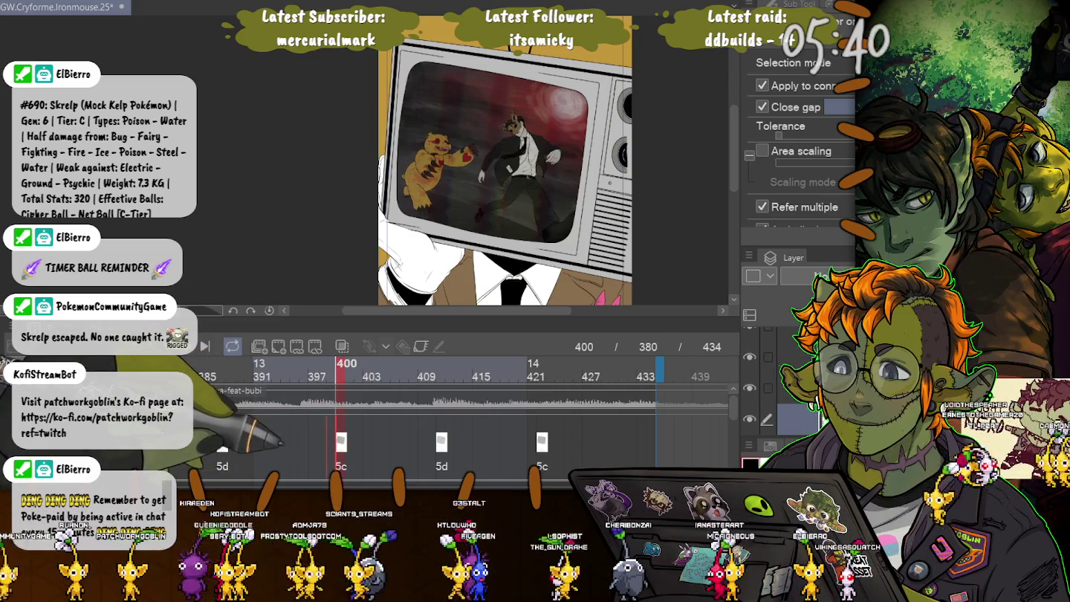
click(442, 375)
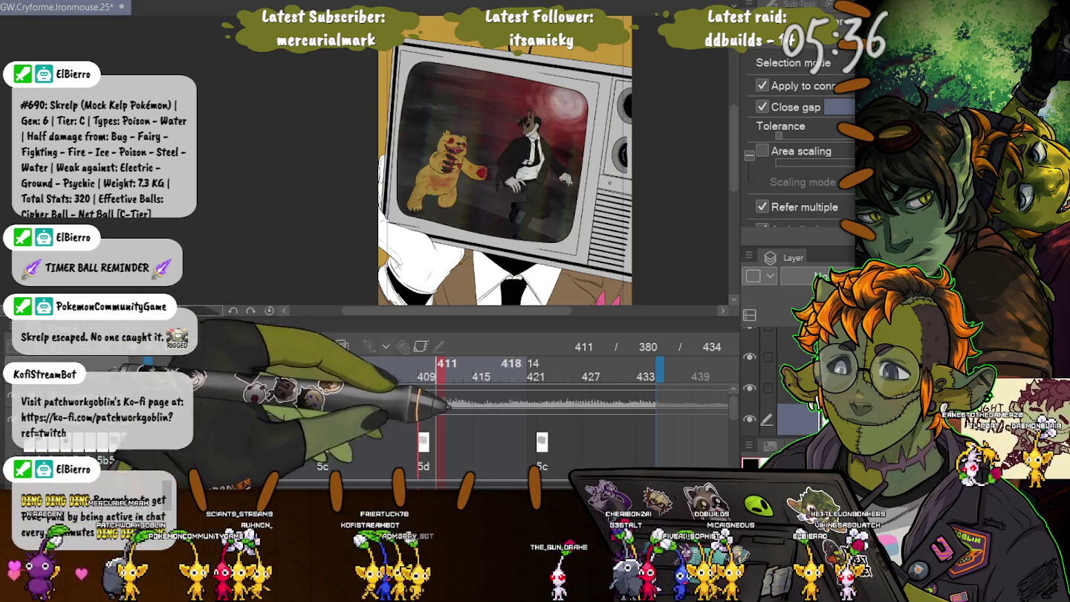
click(539, 375)
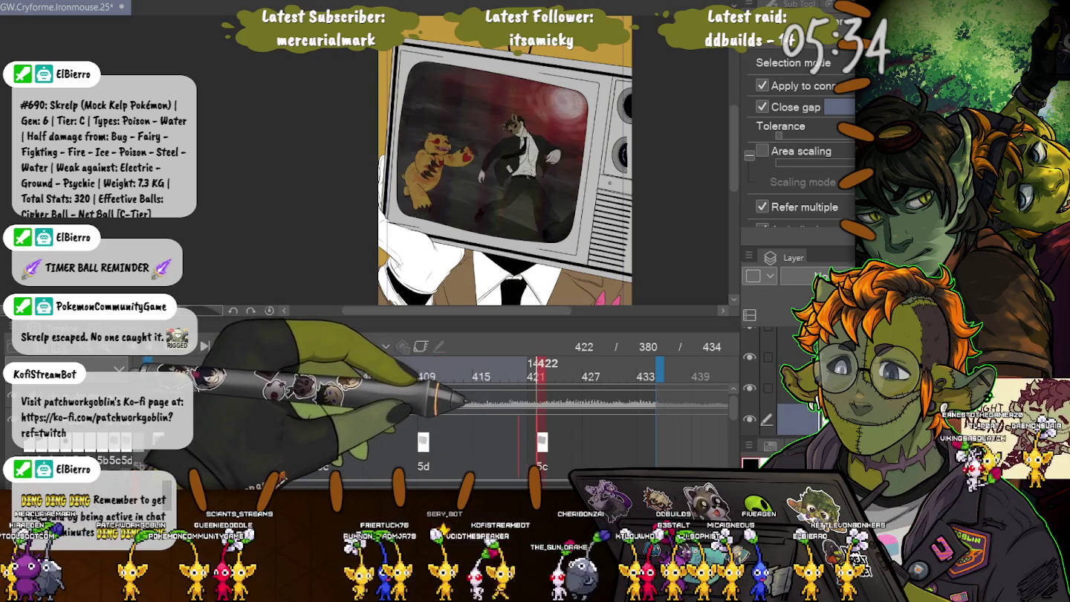
Step: Nudge cels: 422 to 420, 5d from 385 to 387, 5c from 398 to 397
drag(541, 442, 524, 442)
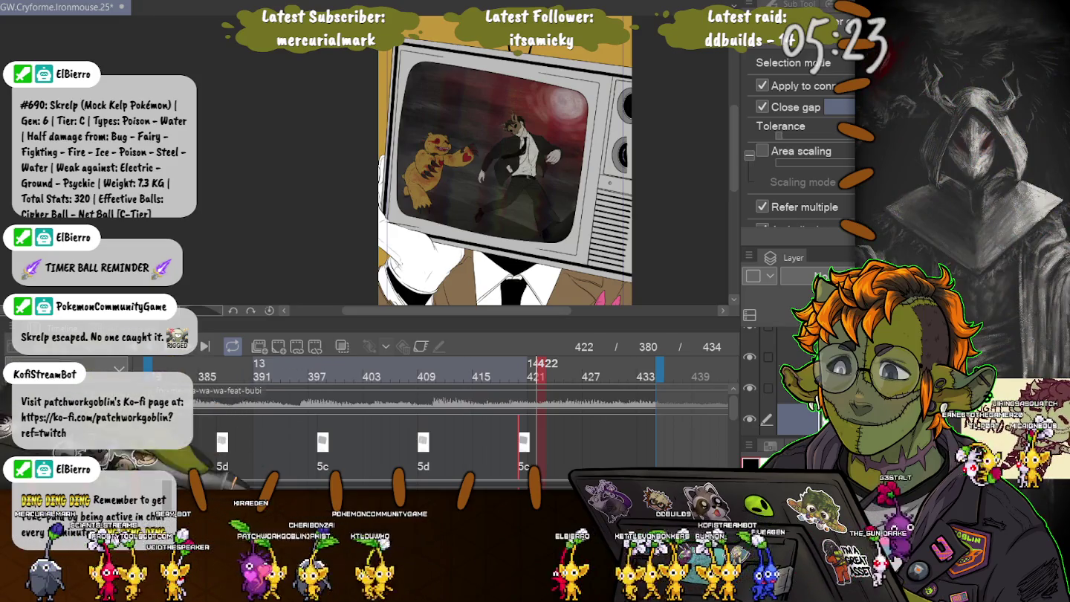
scroll(459, 416, left, 2)
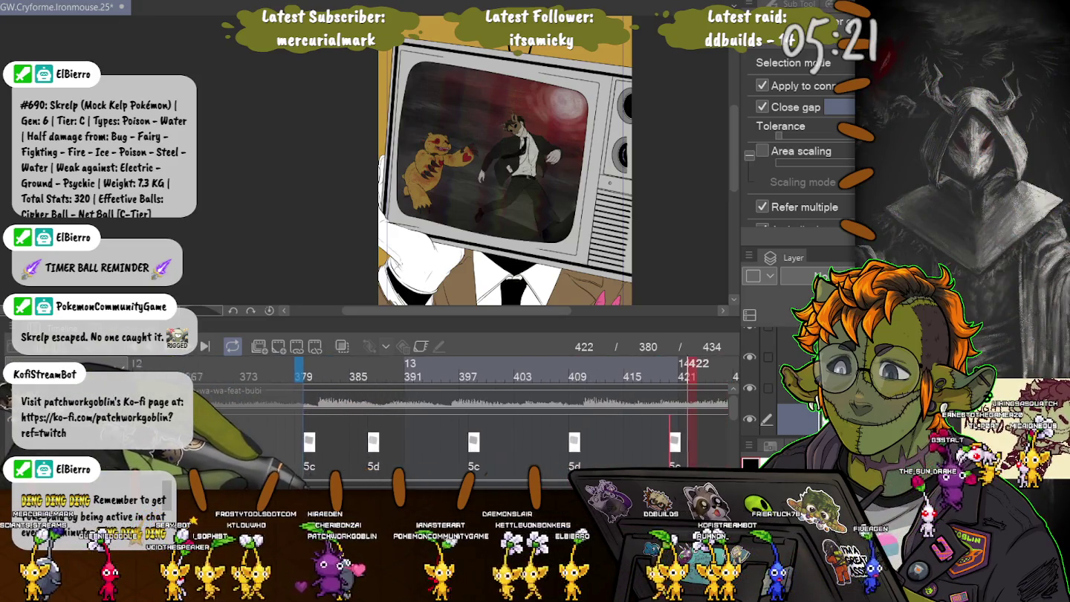
scroll(244, 416, right, 1)
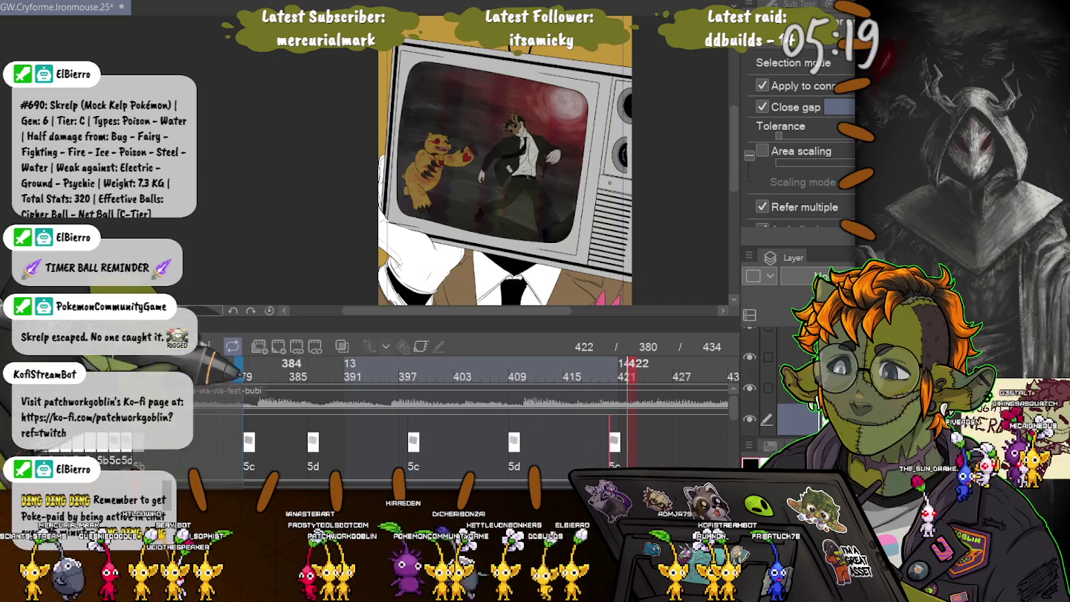
click(312, 368)
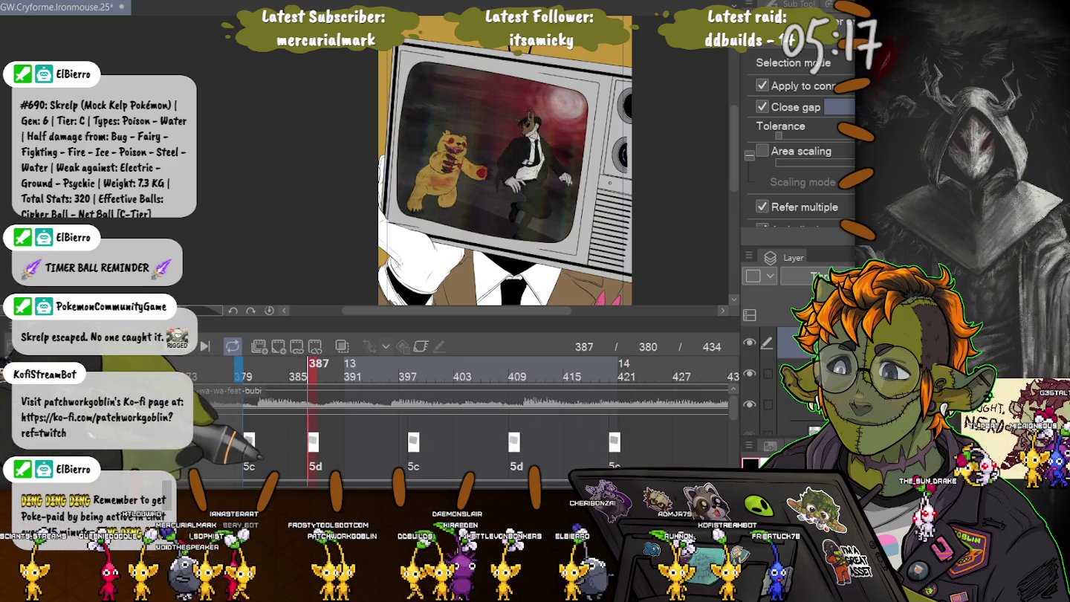
drag(313, 442, 322, 442)
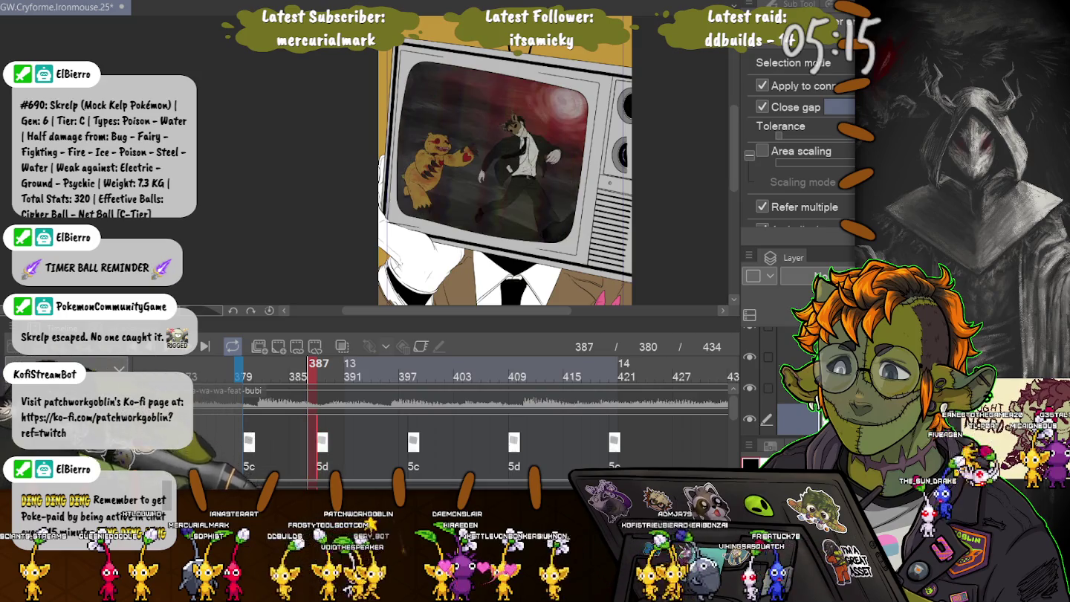
click(413, 368)
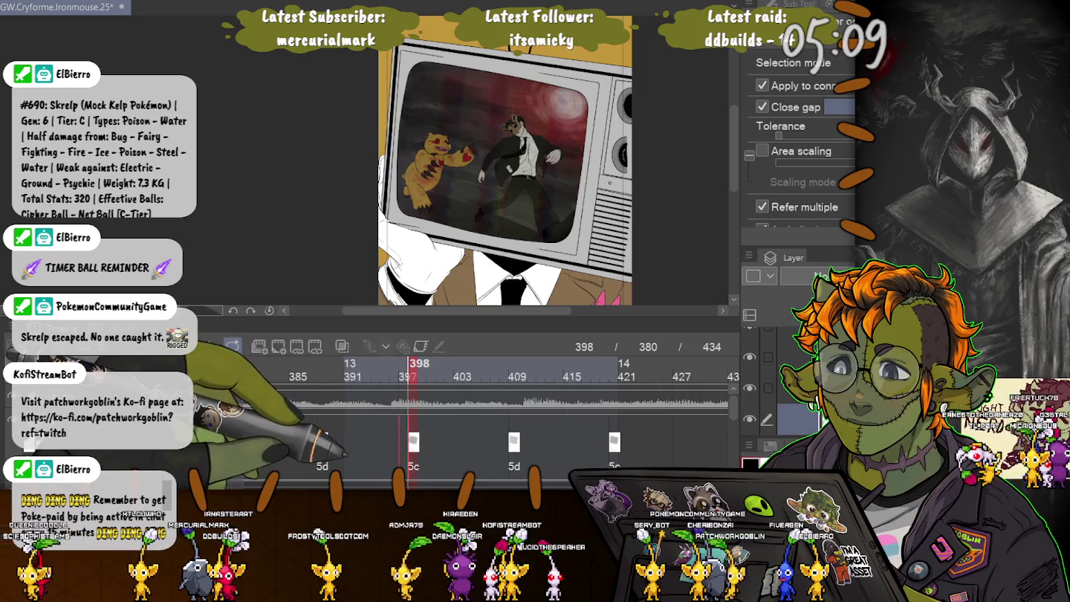
drag(413, 443, 405, 442)
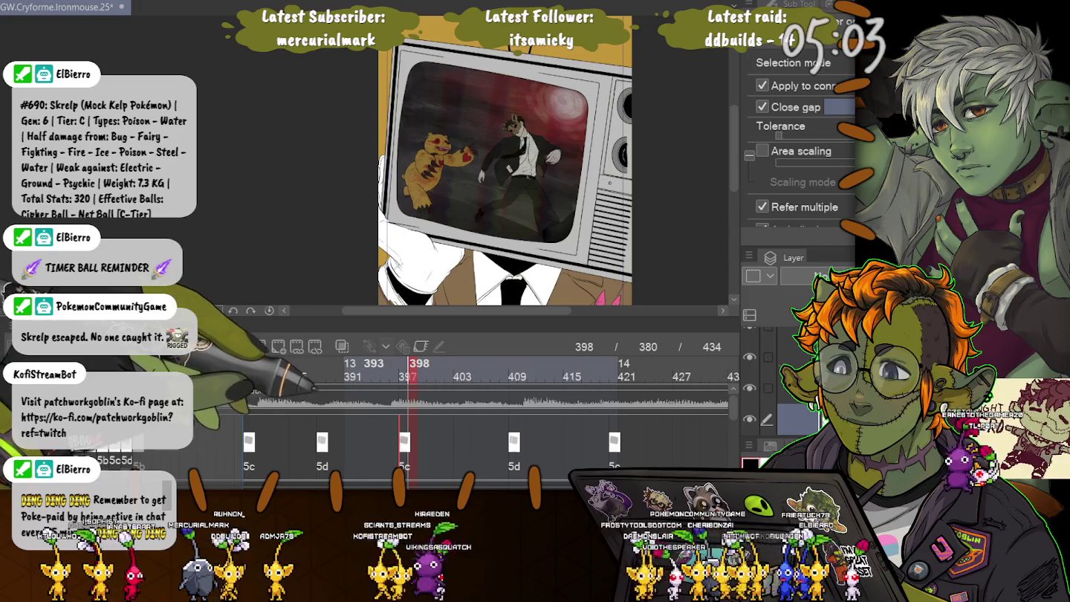
key(Left)
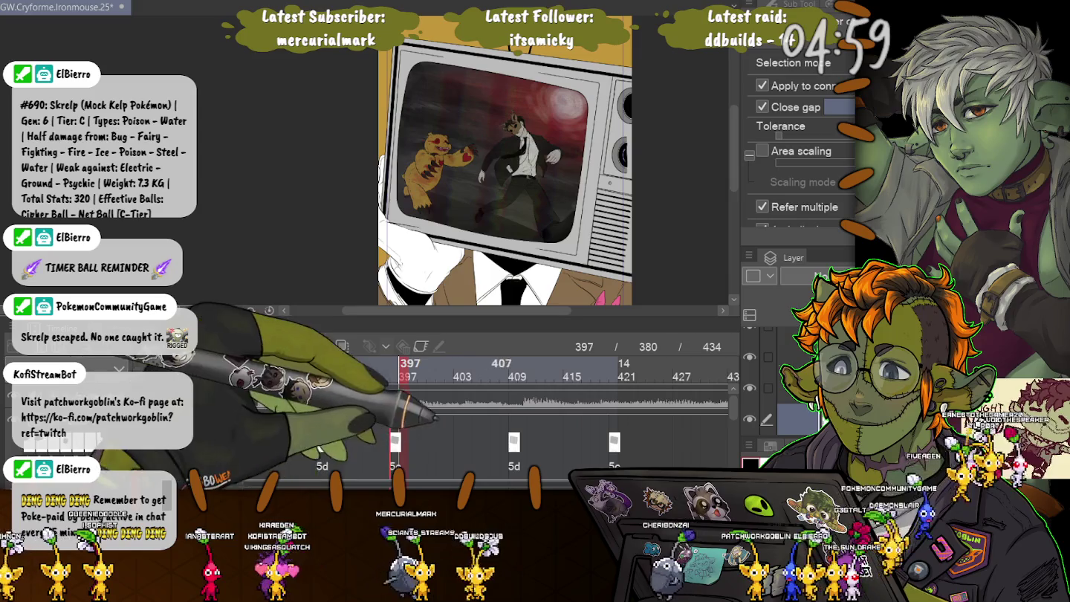
click(518, 364)
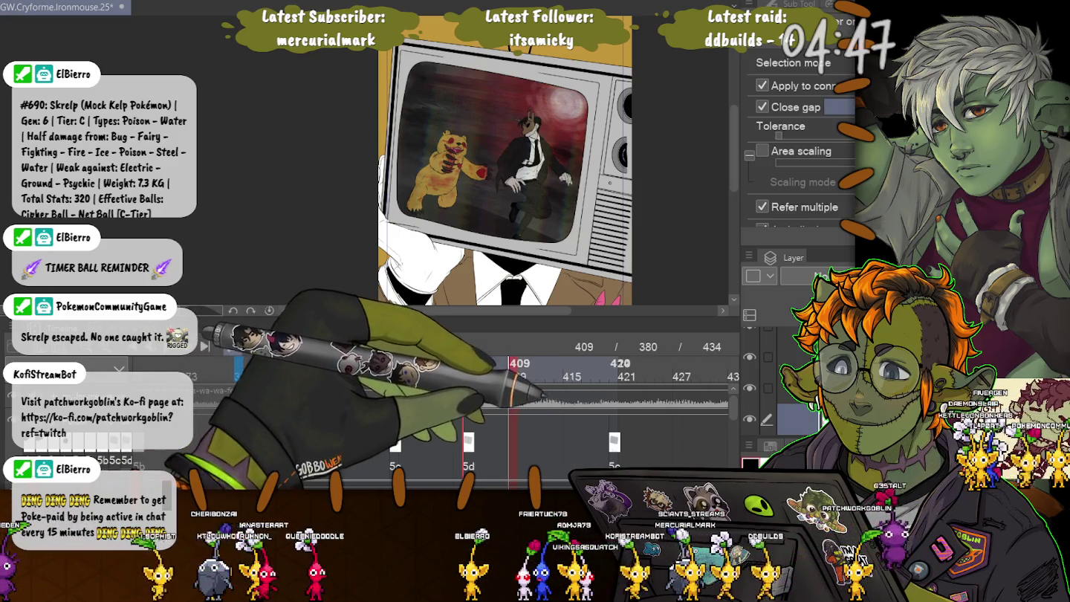
Step: Pull the 5c cel from frame 420 earlier to about frame 412
click(614, 364)
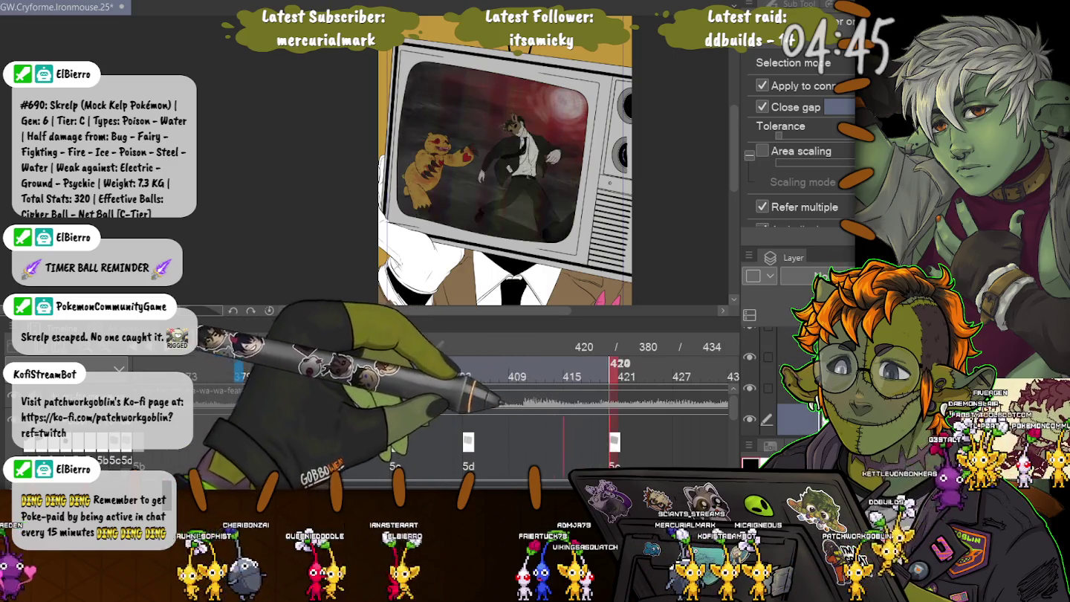
drag(615, 442, 559, 443)
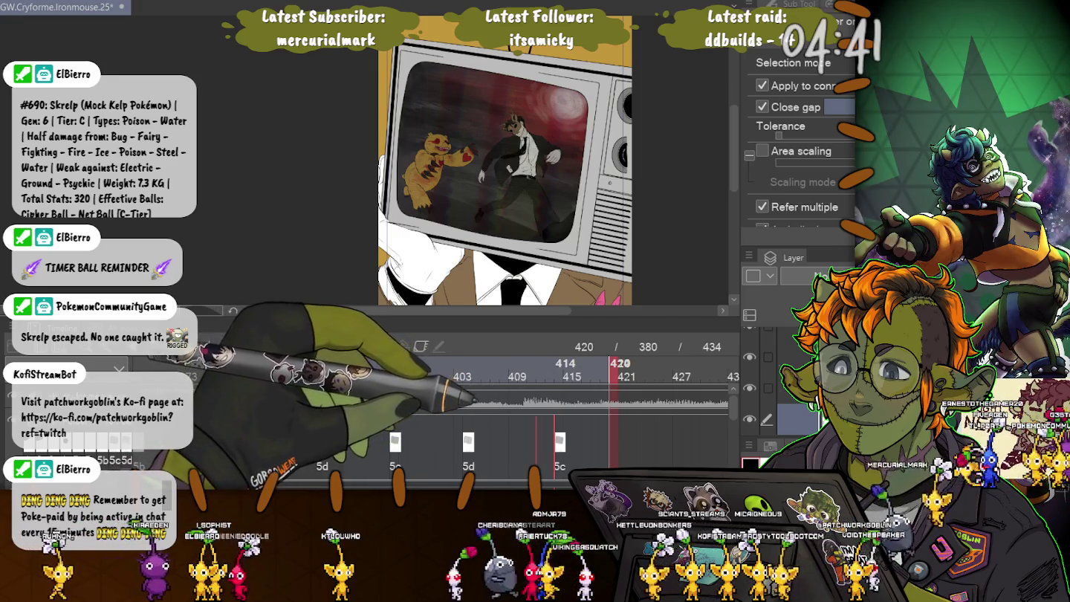
drag(560, 442, 541, 442)
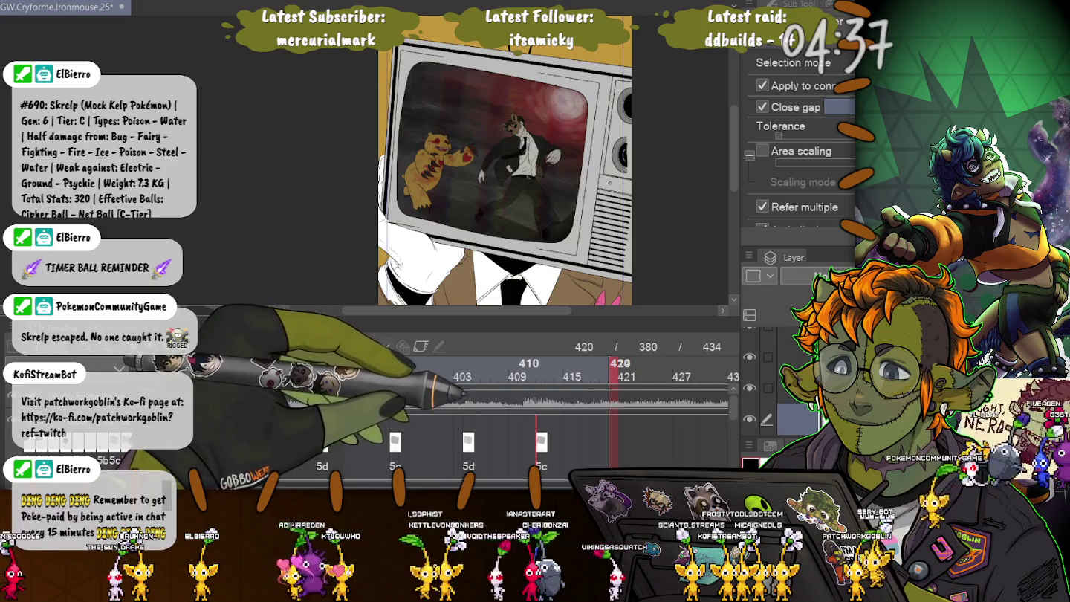
Step: Place a new 5d cel at frame 420, preview, then move it to about frame 424
drag(468, 443, 613, 442)
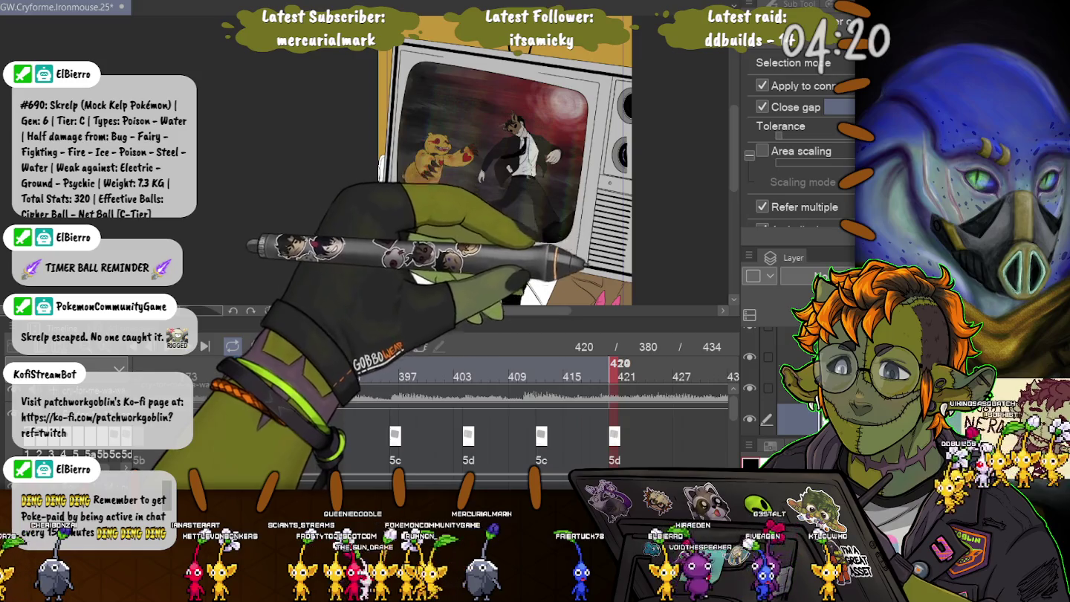
key(space)
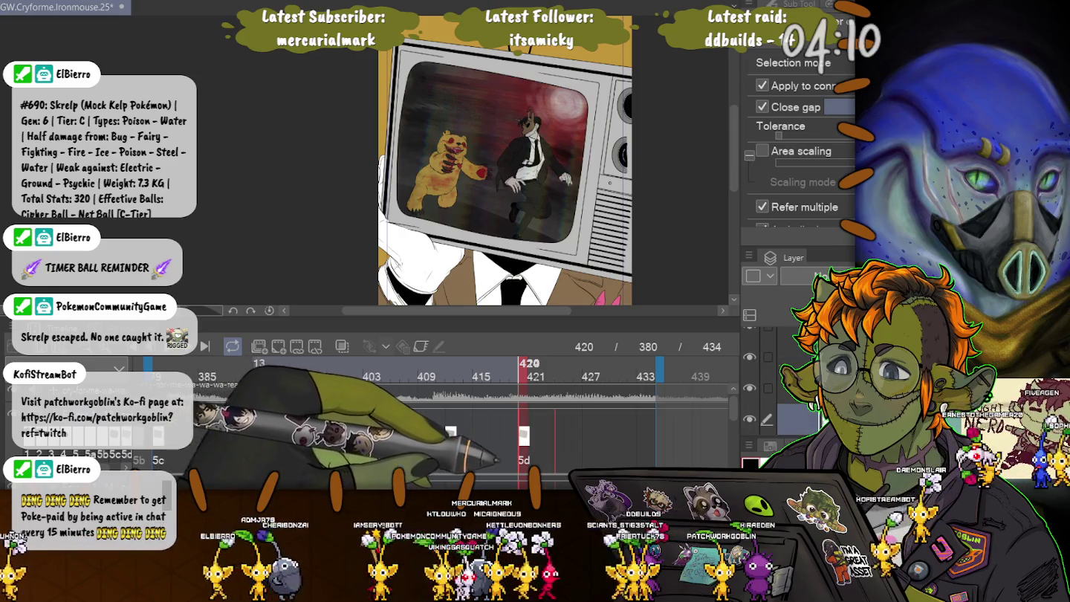
drag(523, 436, 560, 436)
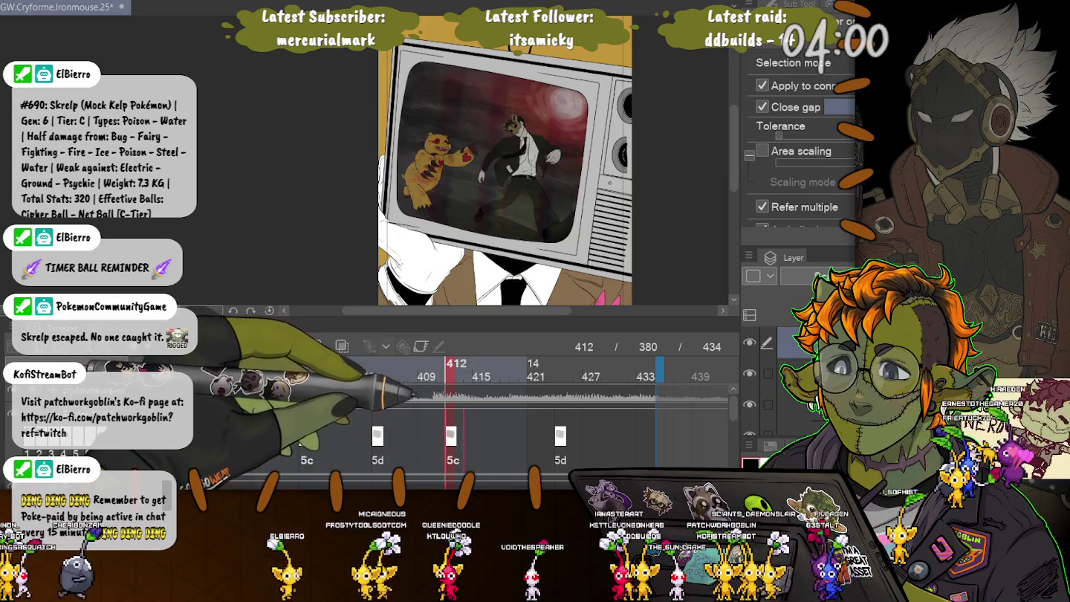
Step: Shift the 5c cel from 412 to 414 and the earlier 5d, 5c, 5d cels two frames later each
drag(450, 436, 470, 437)
click(376, 437)
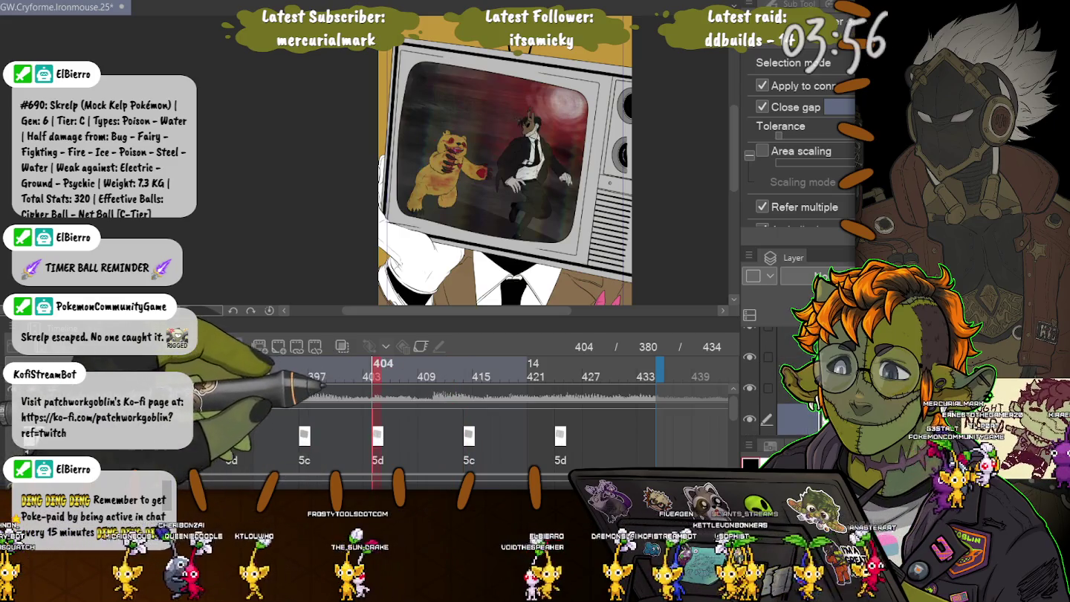
drag(379, 437, 396, 436)
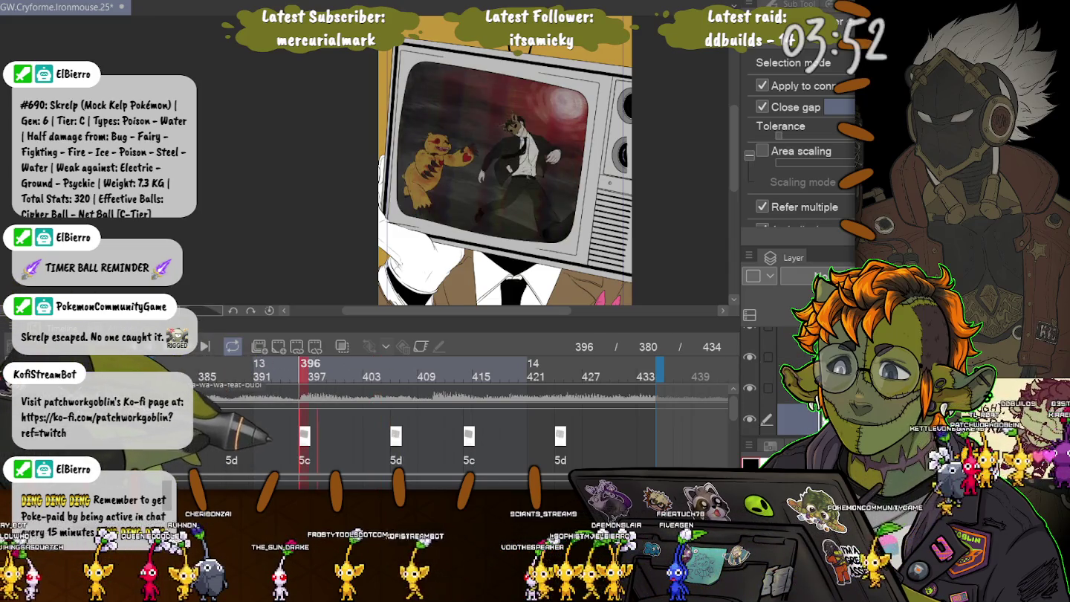
drag(304, 437, 322, 436)
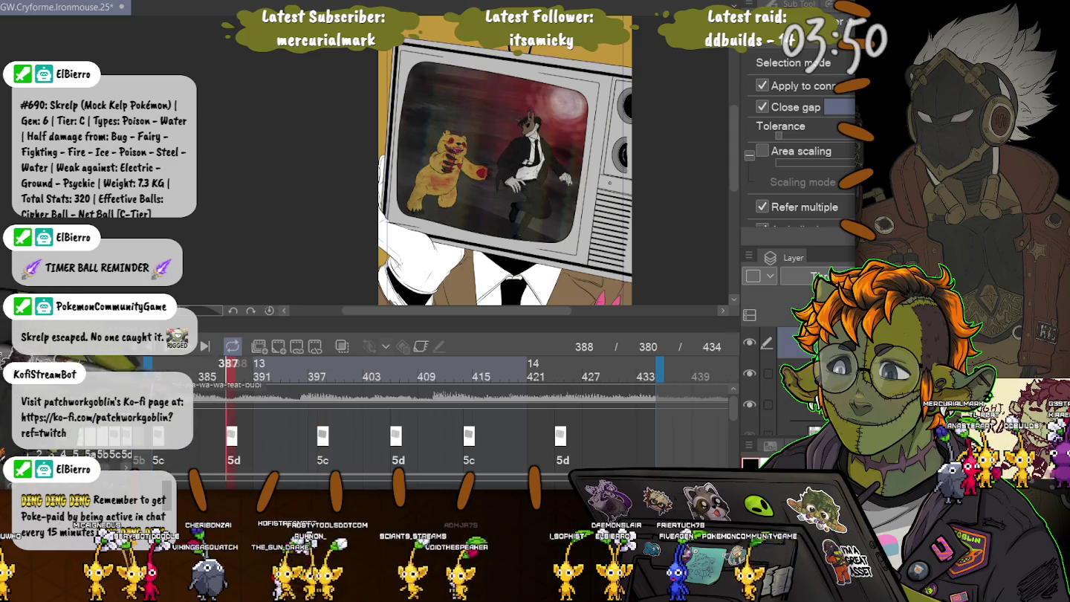
drag(232, 437, 249, 436)
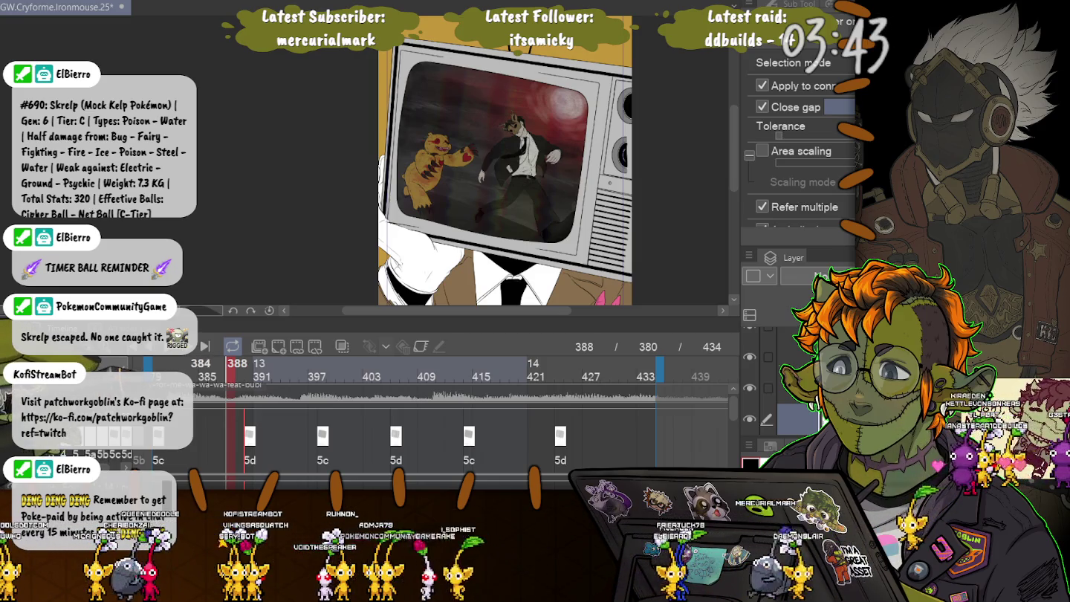
click(211, 363)
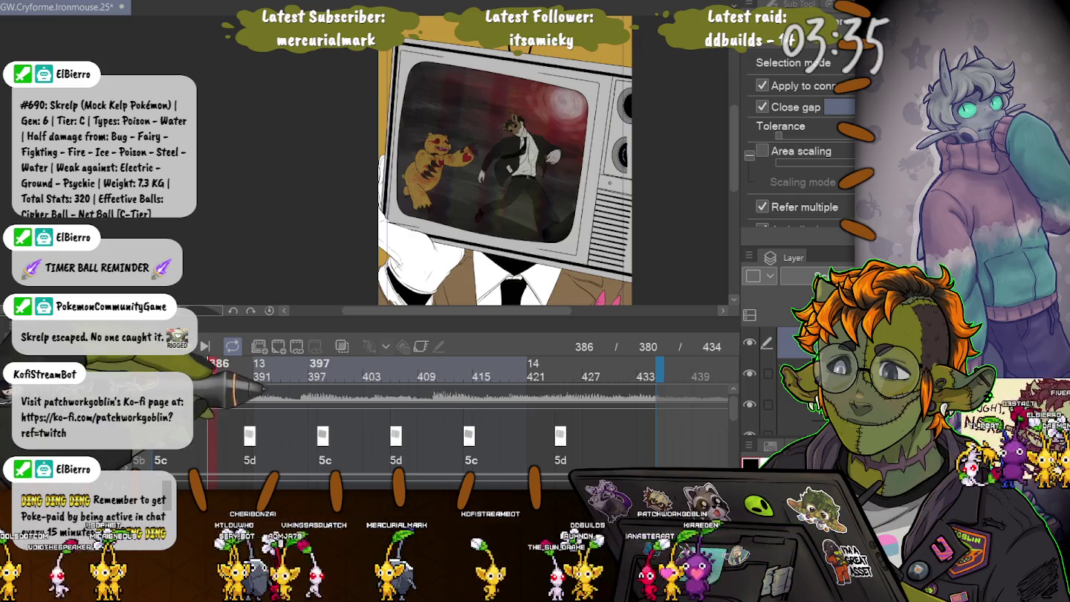
click(253, 368)
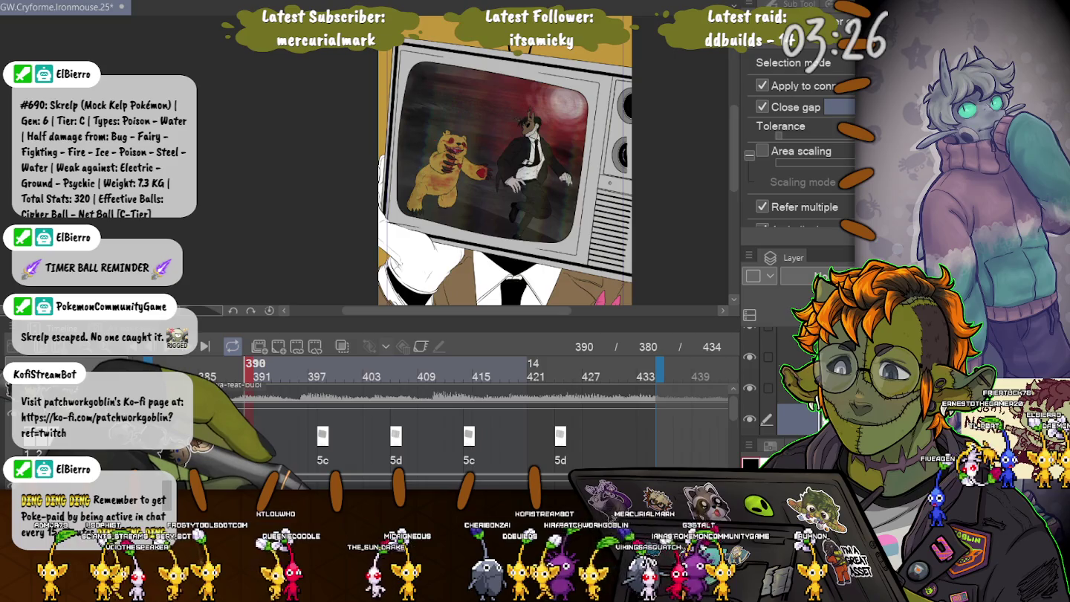
Step: Check the drawings at frames 420, 428, 414, 423, 424 and 416
click(529, 363)
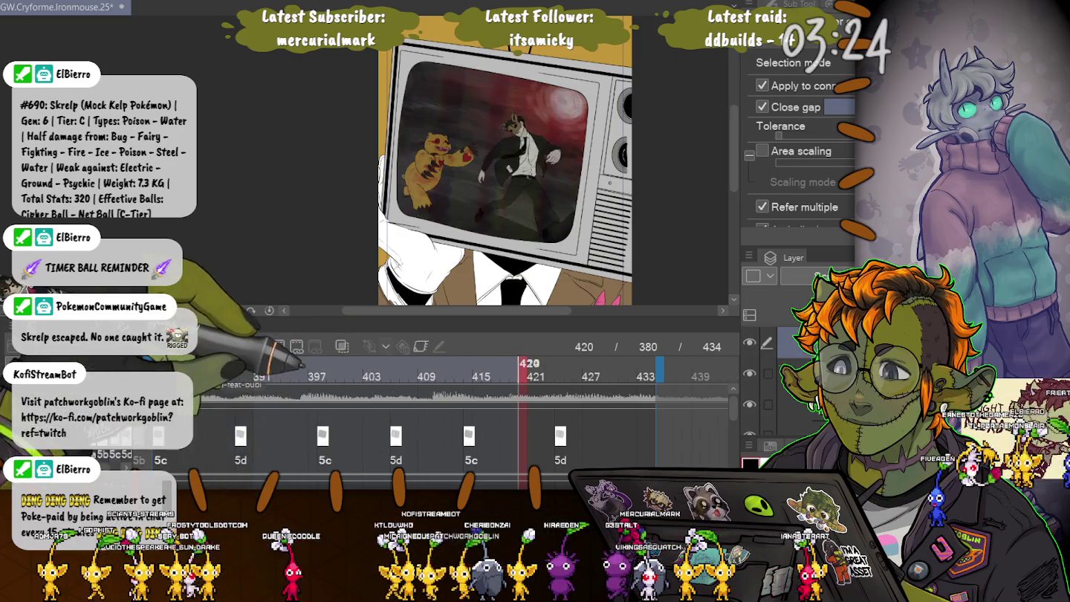
click(602, 364)
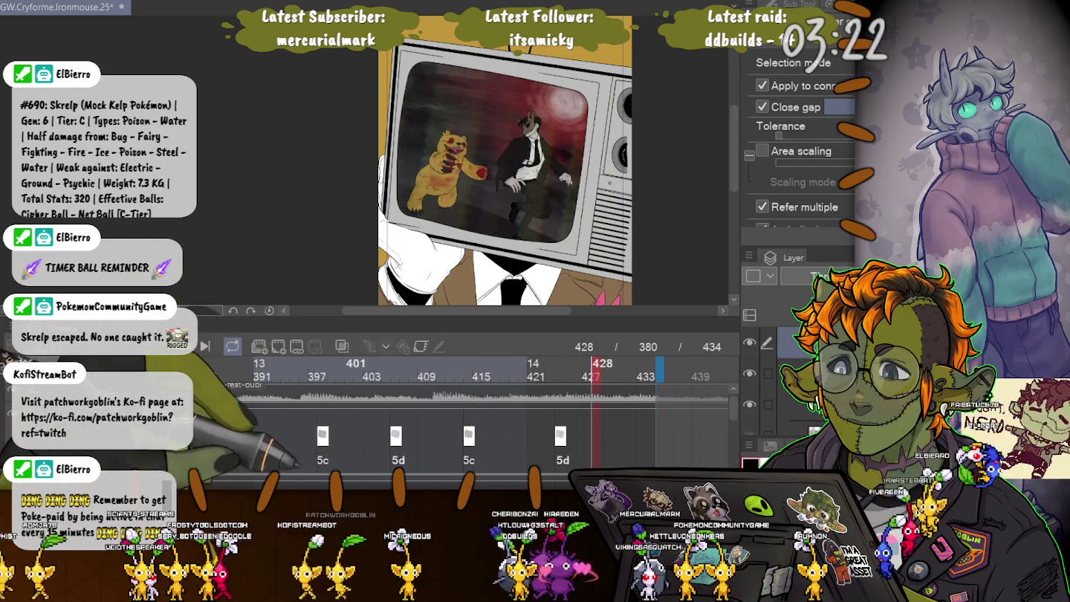
click(474, 364)
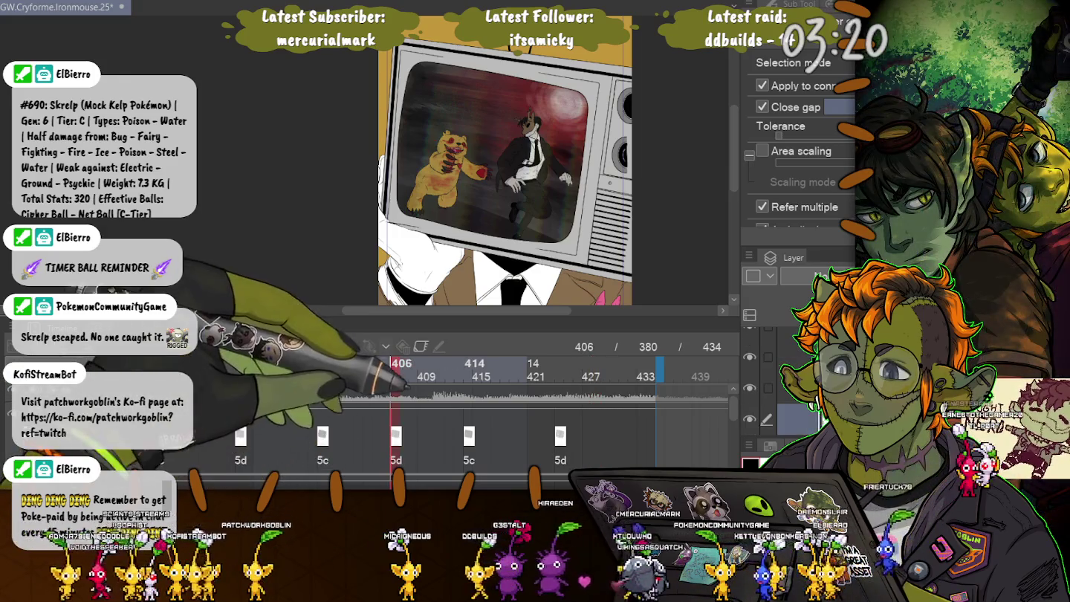
click(559, 363)
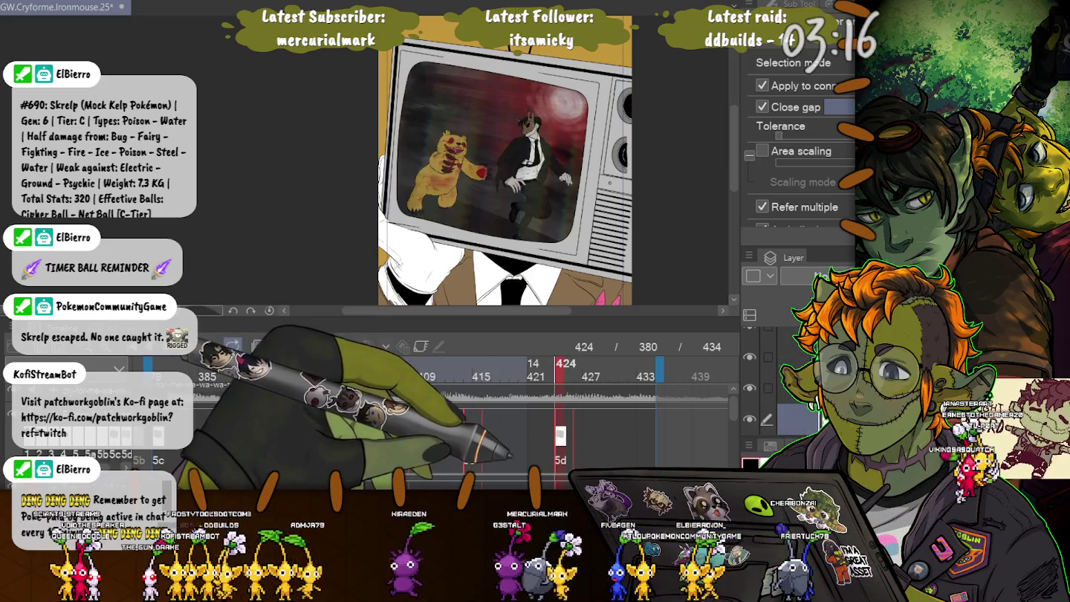
click(564, 363)
click(487, 364)
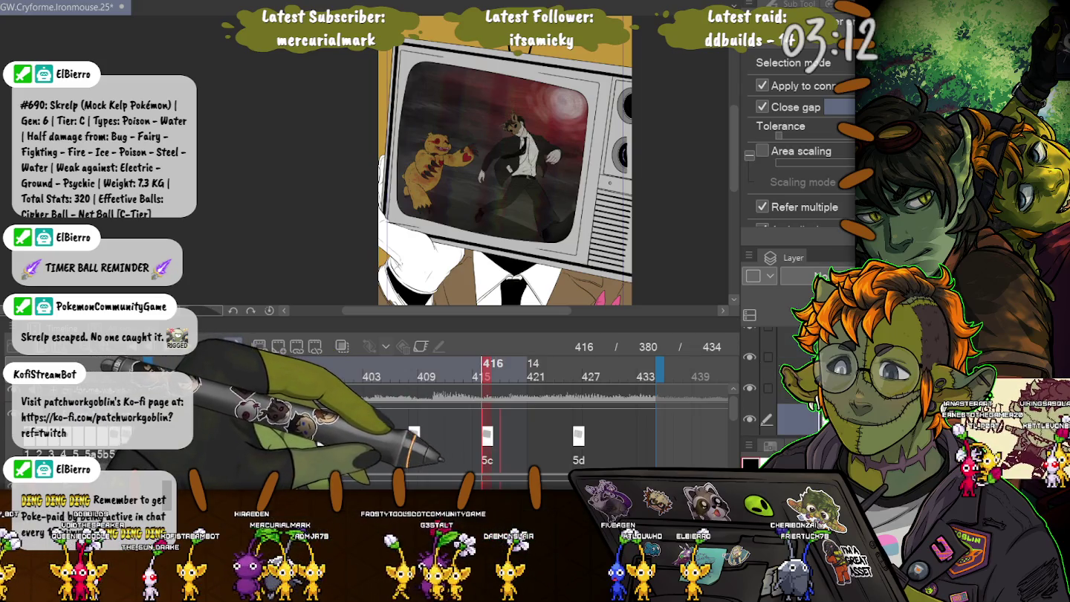
Step: Nudge the 5c cel at frame 416 one frame later and play from frame 380
drag(486, 436, 496, 436)
key(Home)
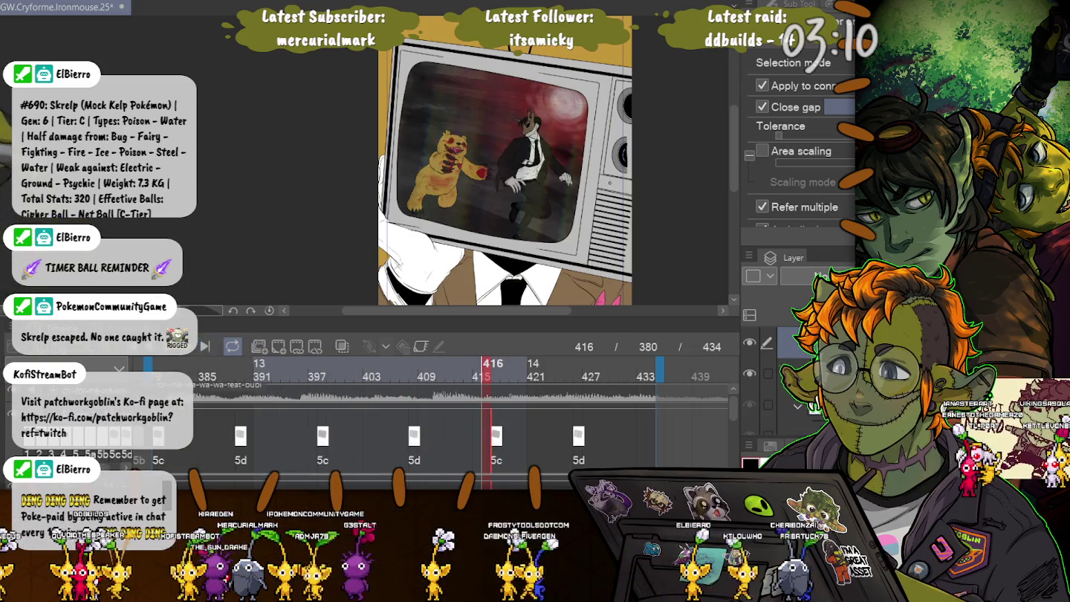
key(space)
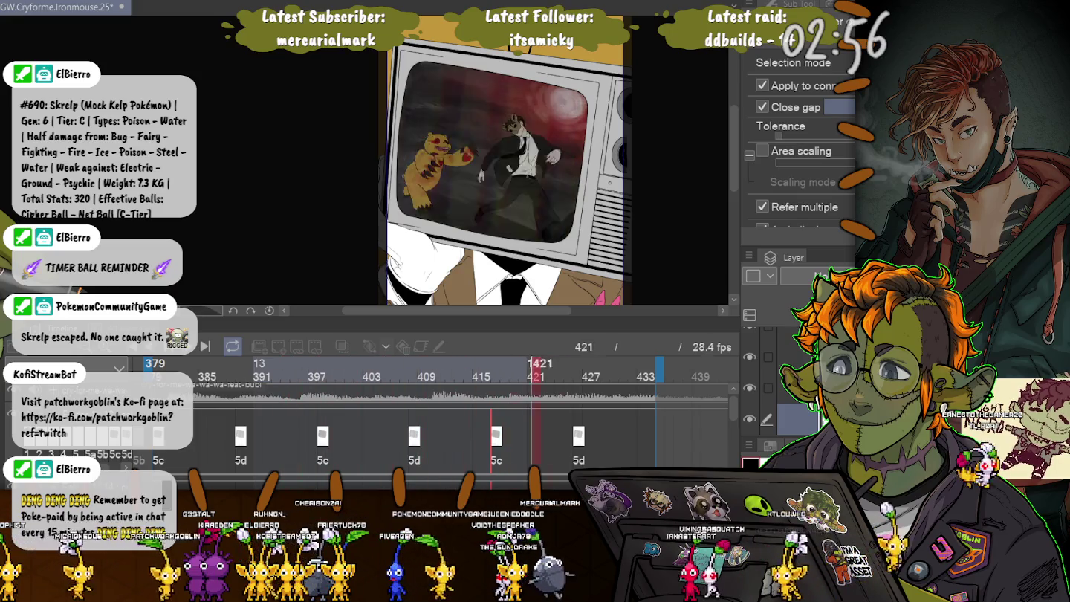
Step: Move the 5c cel to about frame 420 and replay the TV loop from frame 380
key(Return)
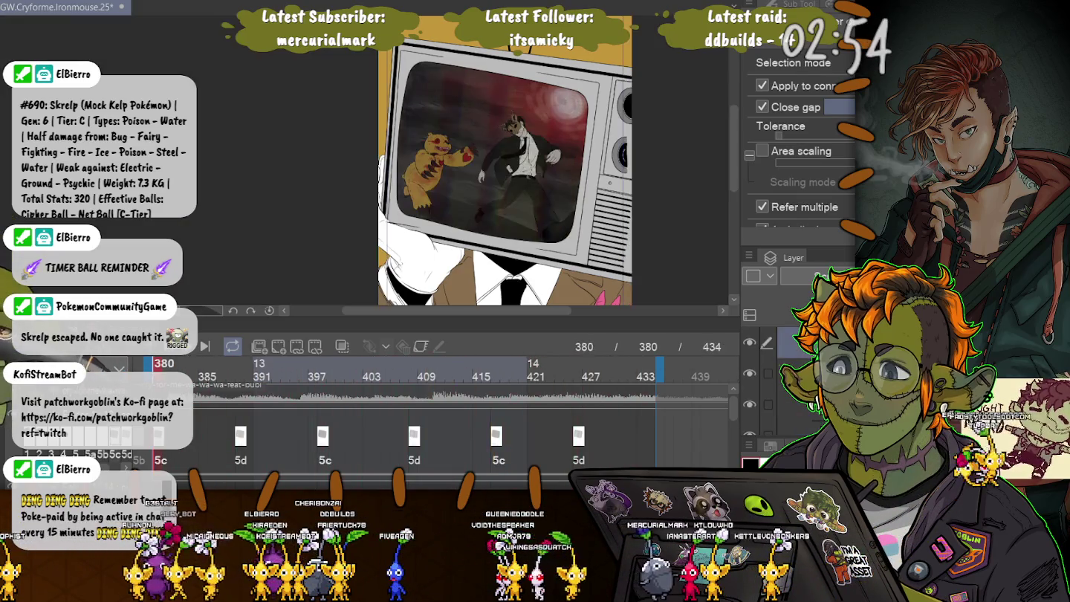
key(Return)
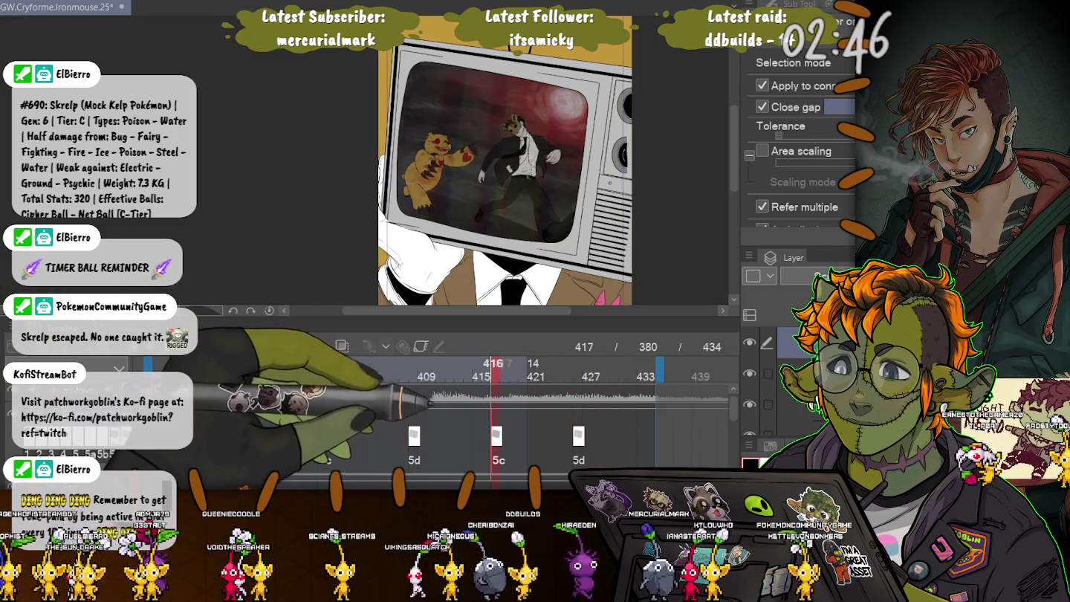
mouse_move(496, 435)
mouse_down()
mouse_move(523, 436)
mouse_move(497, 436)
mouse_up()
key(Right)
key(Right)
key(Right)
key(Right)
key(Right)
key(Right)
key(Right)
key(Right)
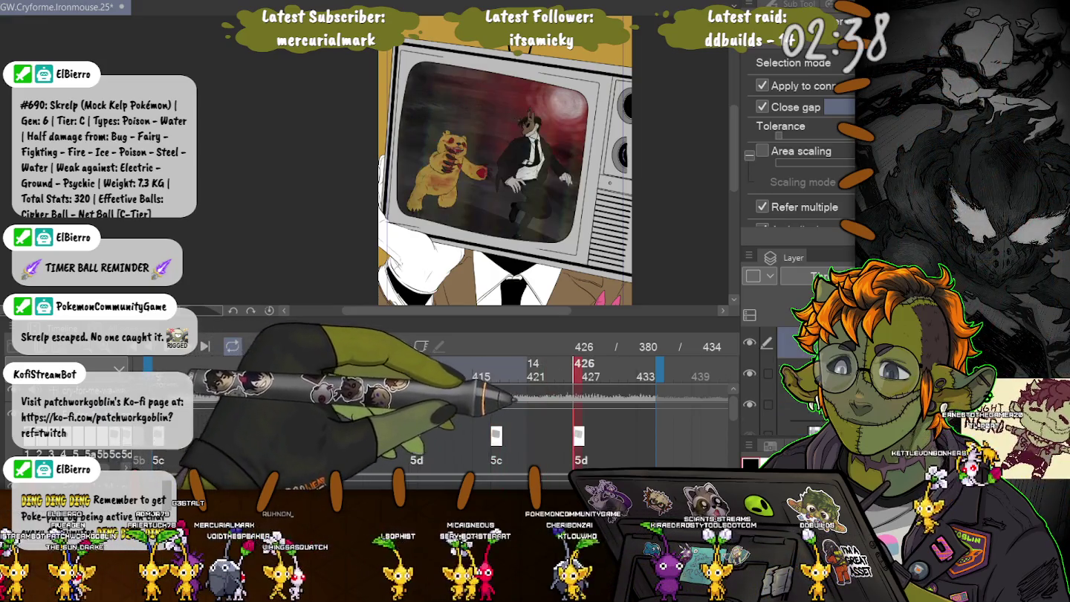
key(space)
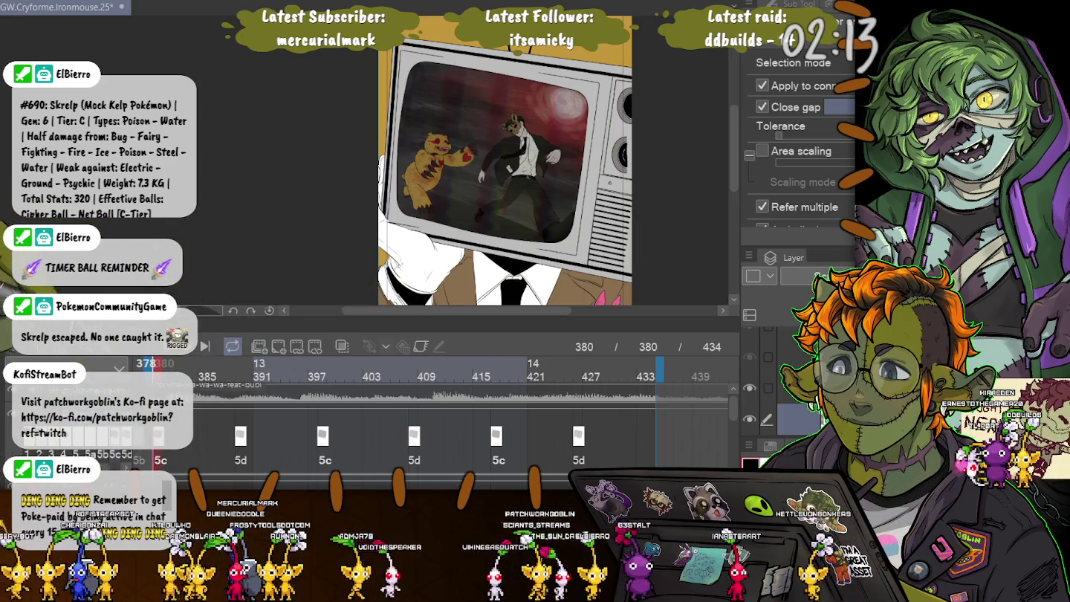
scroll(445, 423, left, 10)
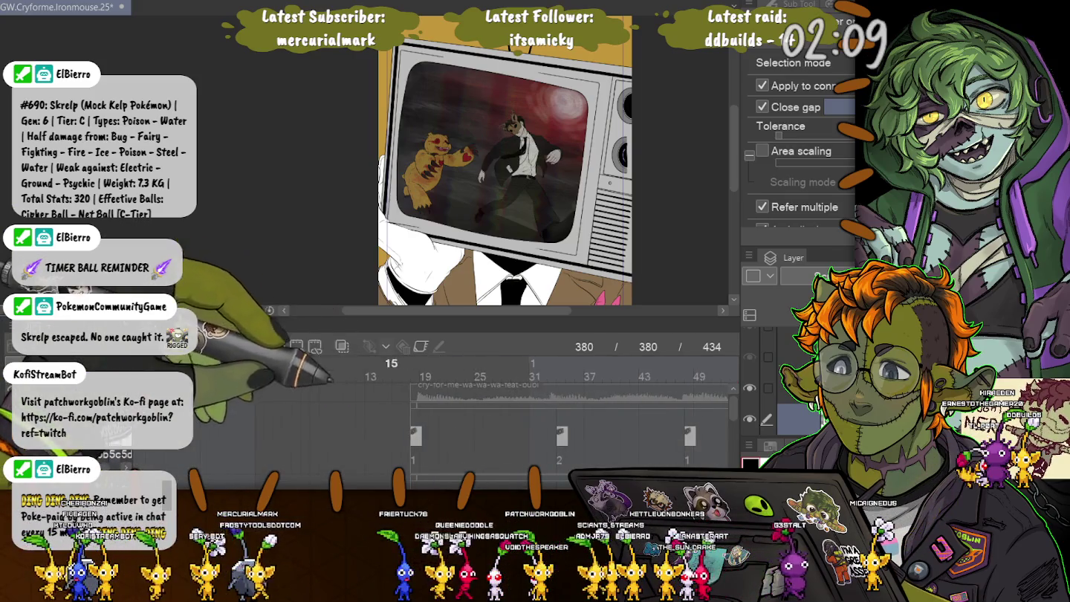
Step: Set the playback range to frames 18–1008 and drag the Timeline panel taller
click(405, 365)
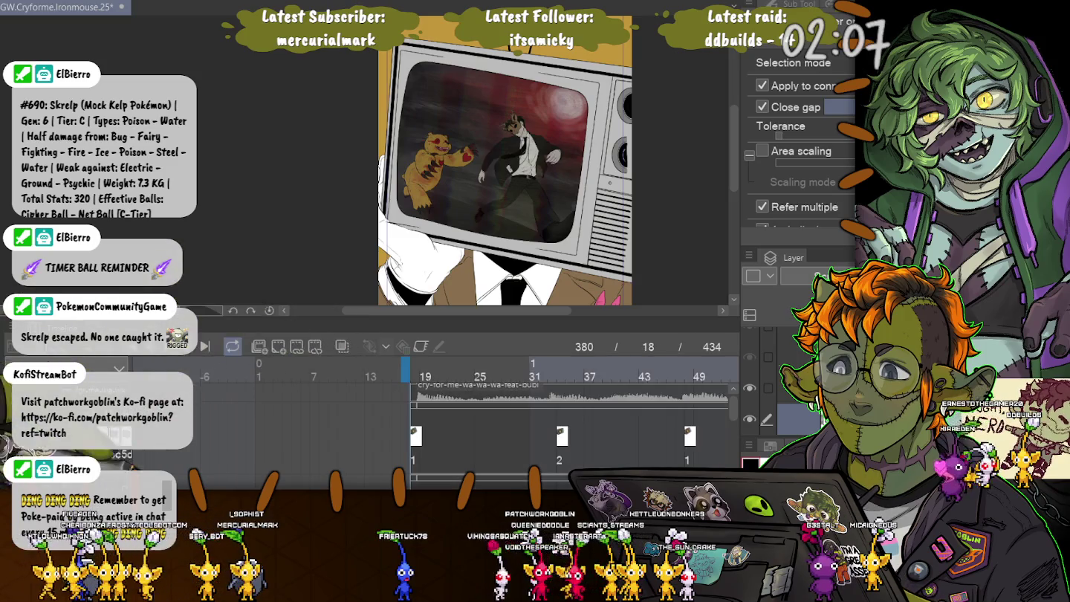
scroll(424, 416, right, 10)
scroll(424, 417, right, 10)
scroll(424, 417, right, 10)
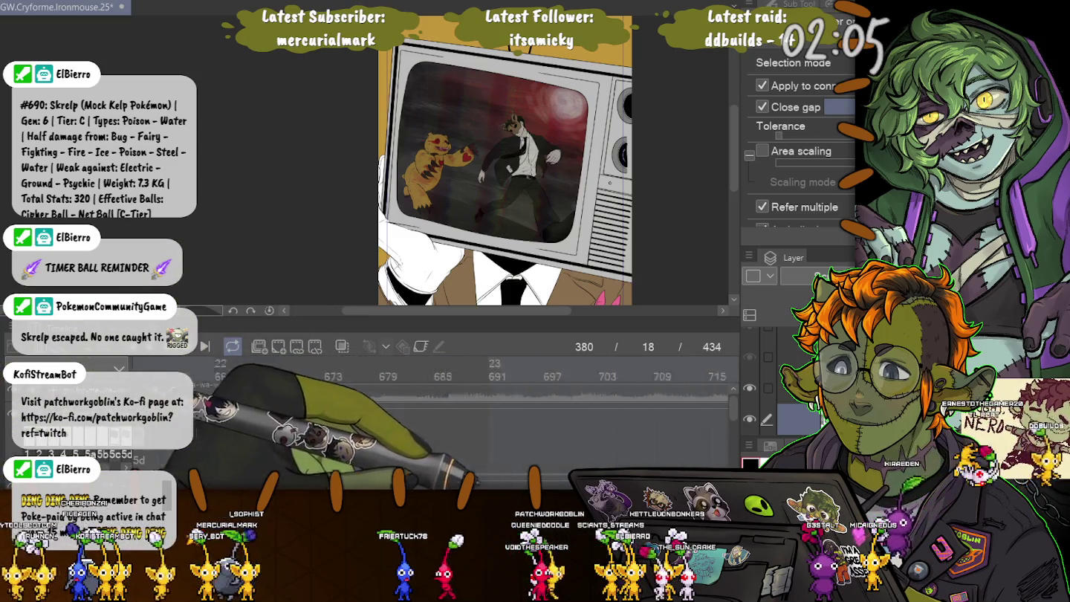
scroll(423, 416, right, 10)
scroll(431, 401, left, 5)
scroll(431, 401, left, 5)
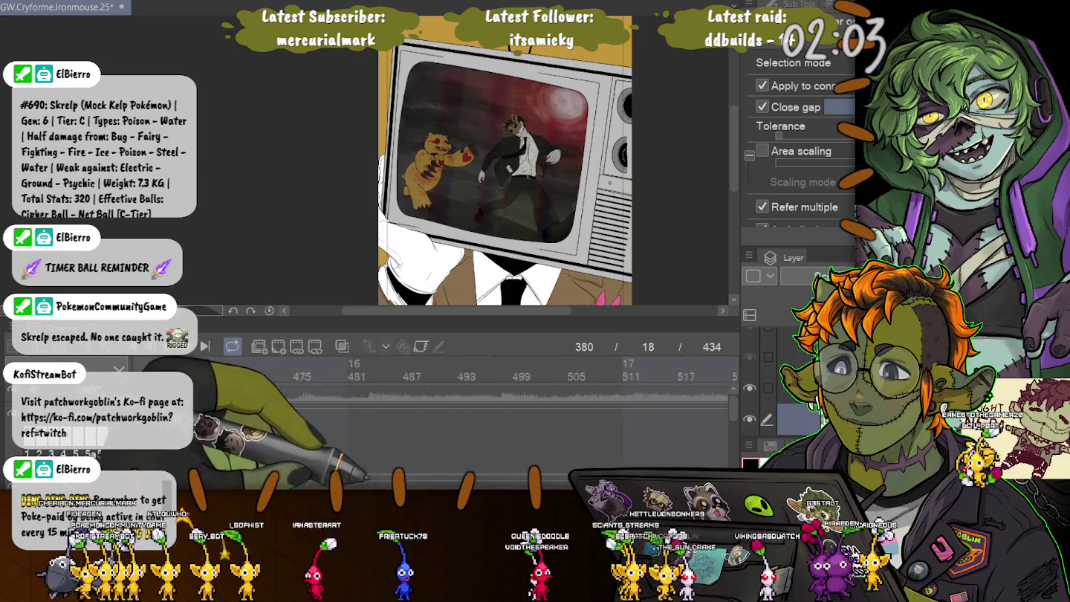
scroll(431, 401, left, 3)
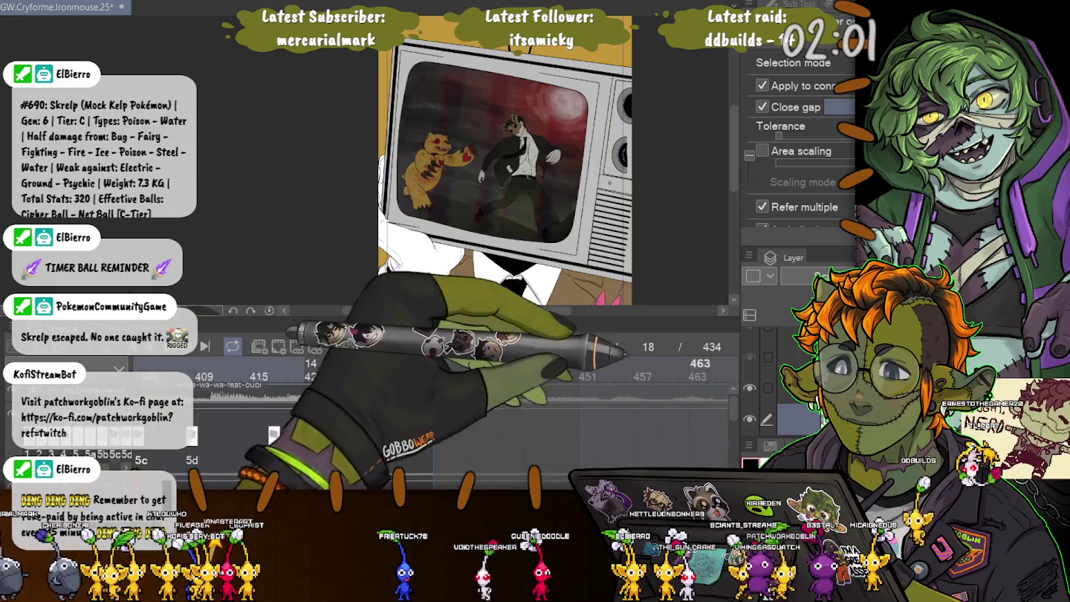
scroll(431, 424, down, 3)
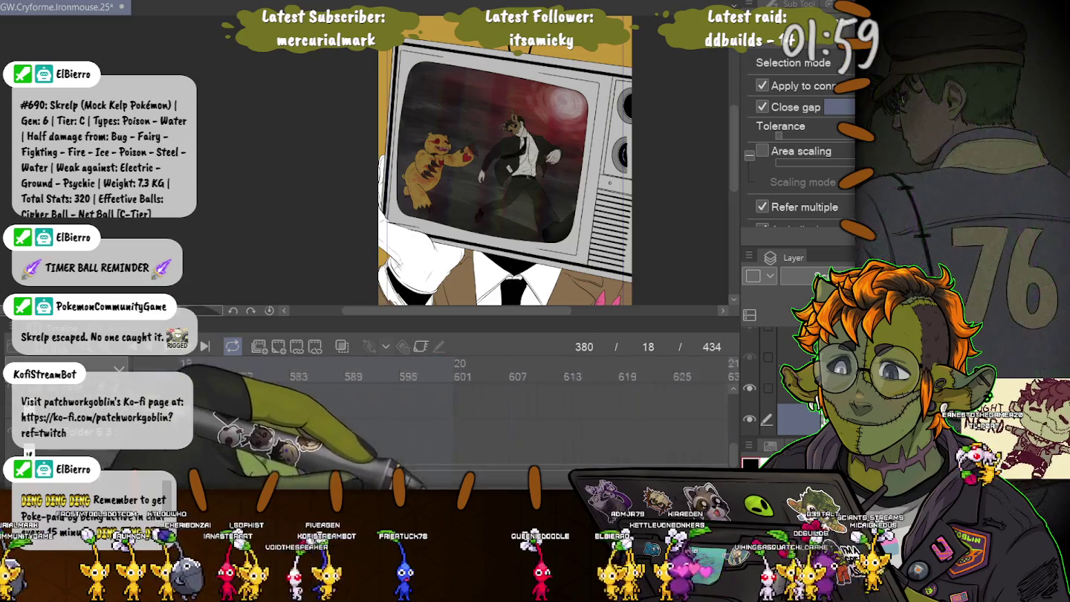
scroll(431, 416, right, 8)
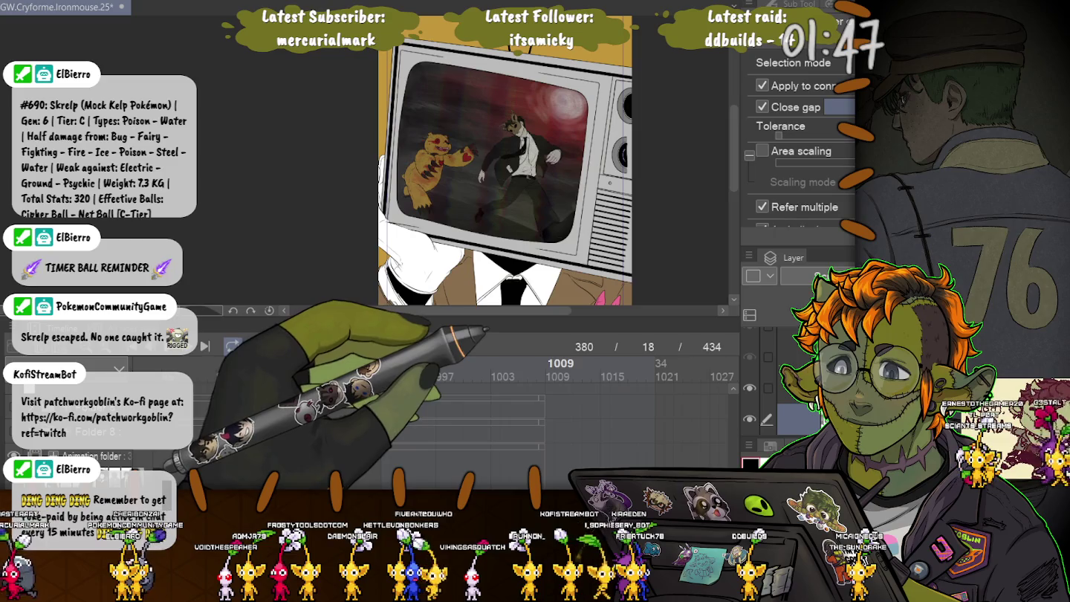
scroll(461, 402, left, 5)
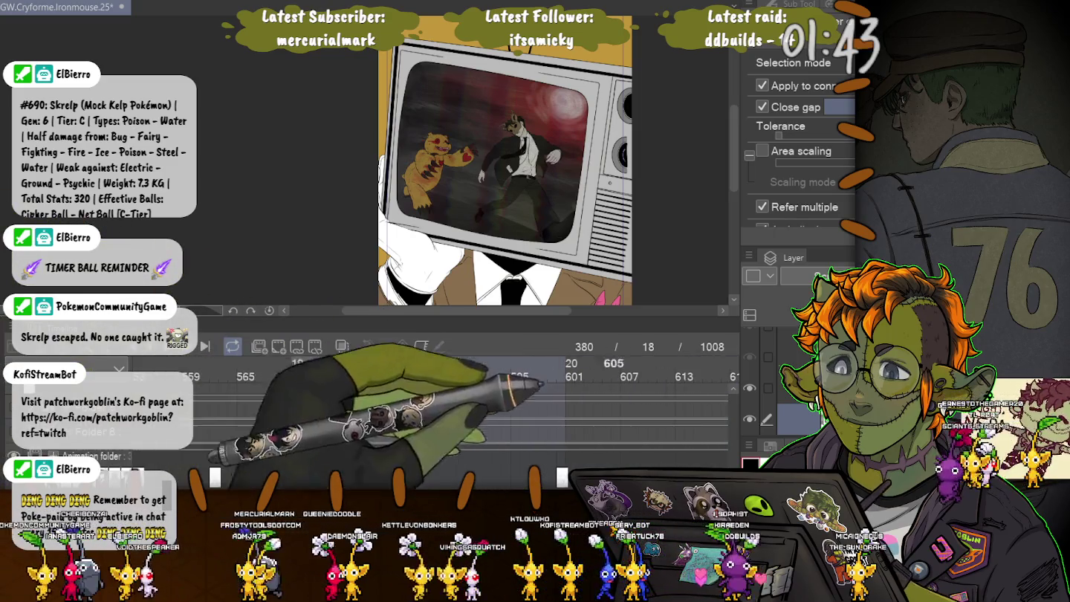
drag(505, 319, 505, 165)
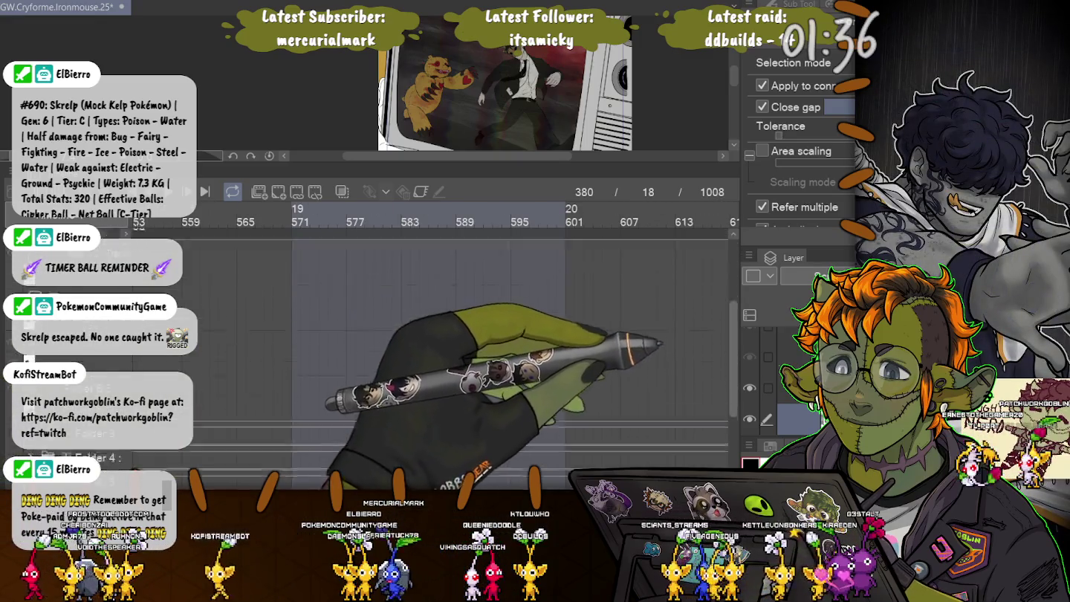
Step: Scroll back to the start of the timeline and play the animation to review the cels
scroll(446, 334, up, 3)
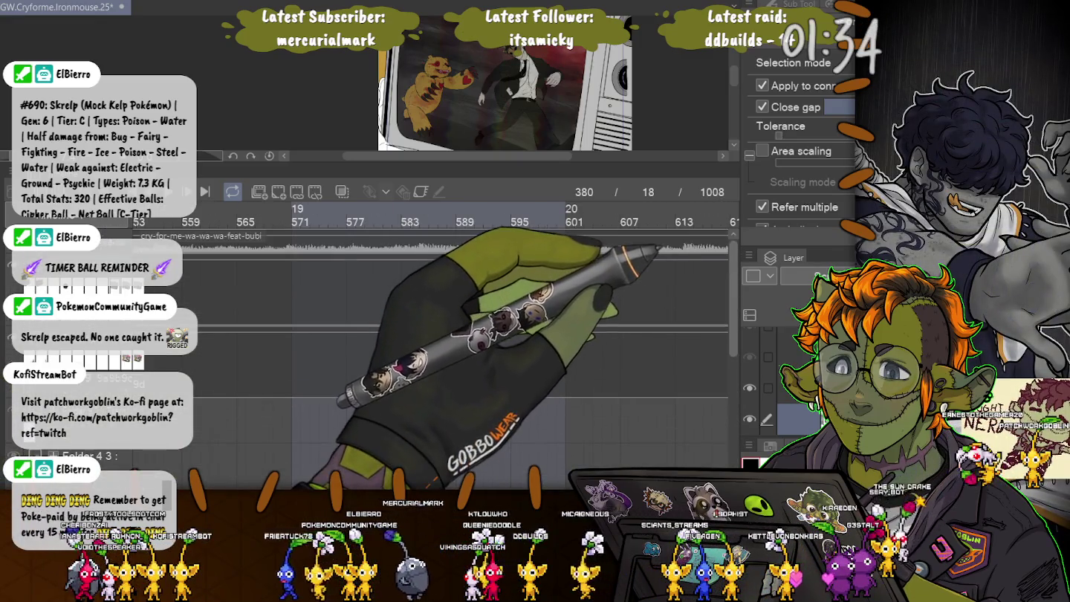
scroll(430, 334, left, 3)
scroll(431, 334, left, 3)
scroll(431, 334, left, 1)
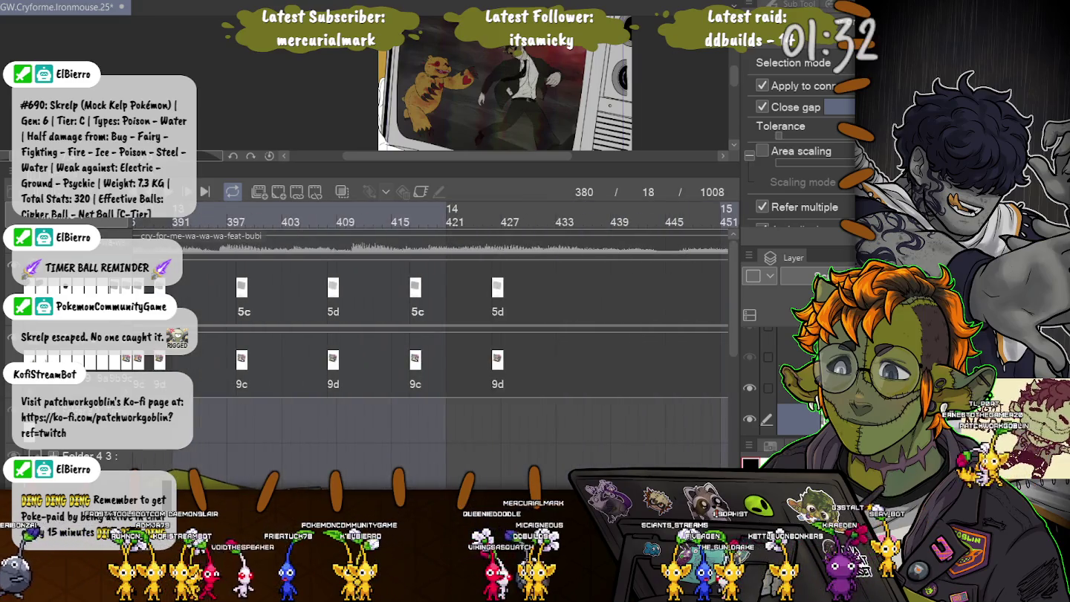
key(space)
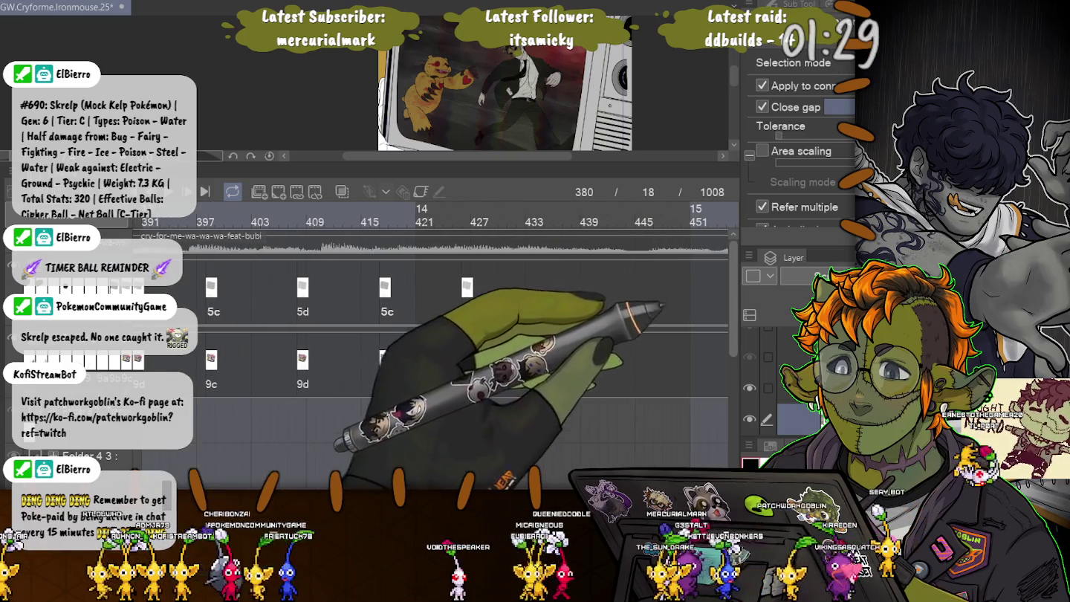
Step: Stop playback at frame 436 and add a new cel 9e there
scroll(431, 349, down, 3)
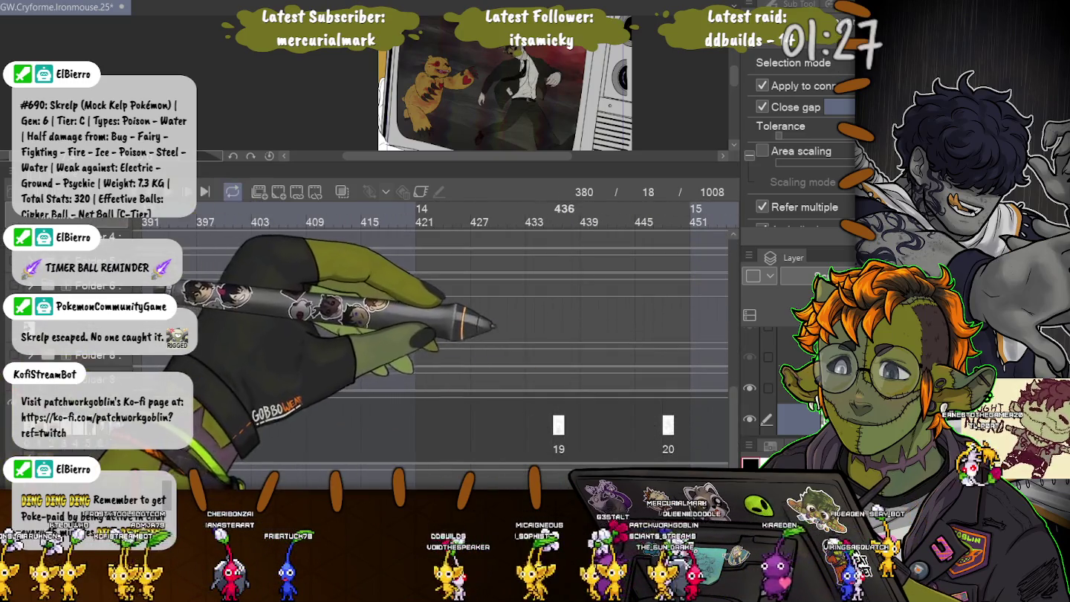
key(space)
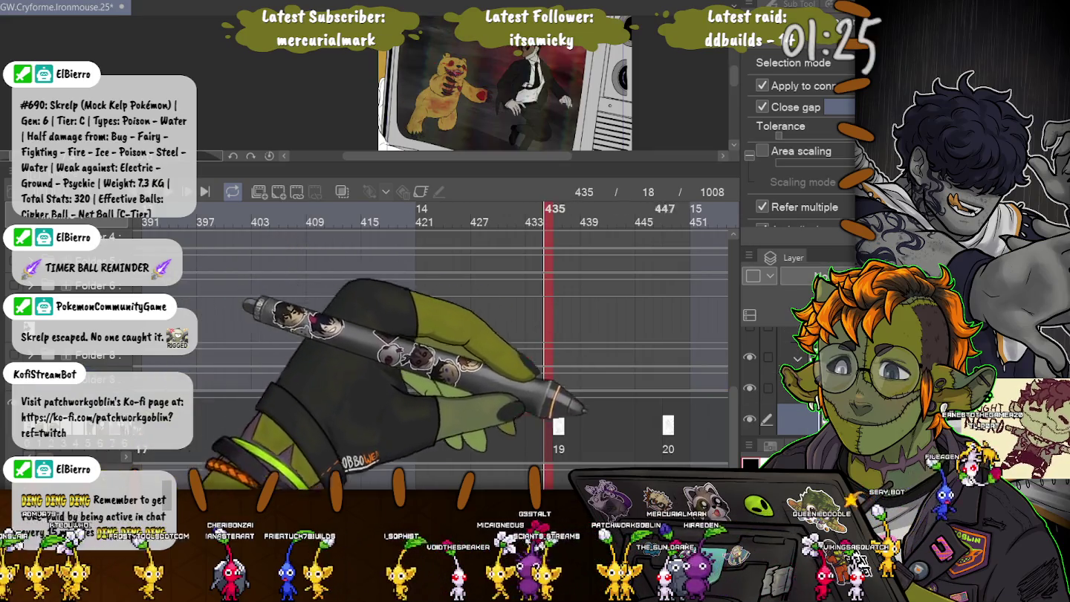
scroll(431, 350, up, 3)
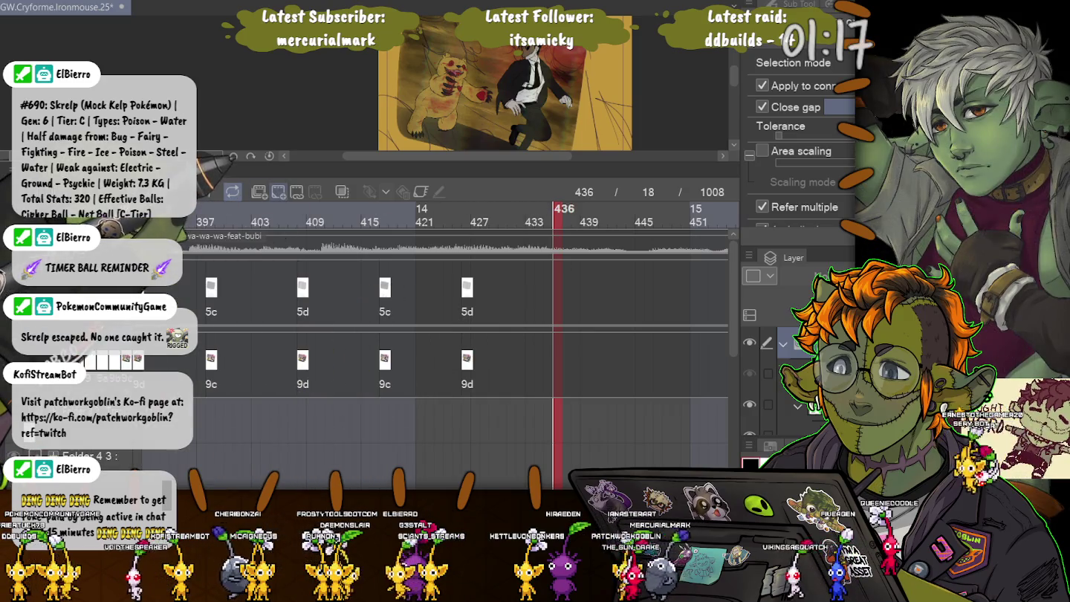
key(ctrl+shift+n)
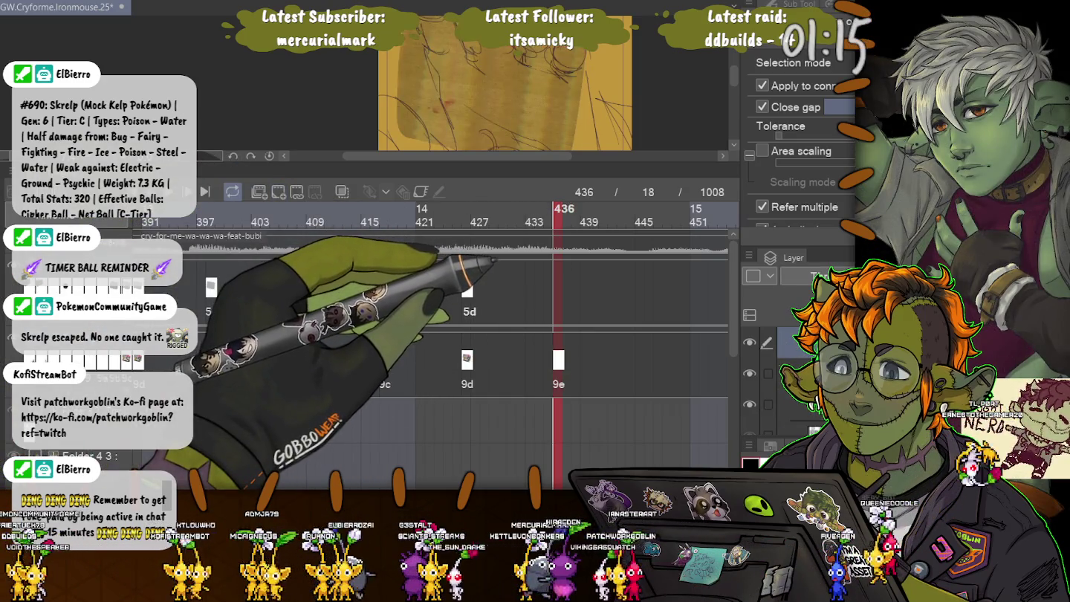
Step: Add new cels 5e and 9e at frame 436 in both tracks, then shrink the timeline
click(278, 192)
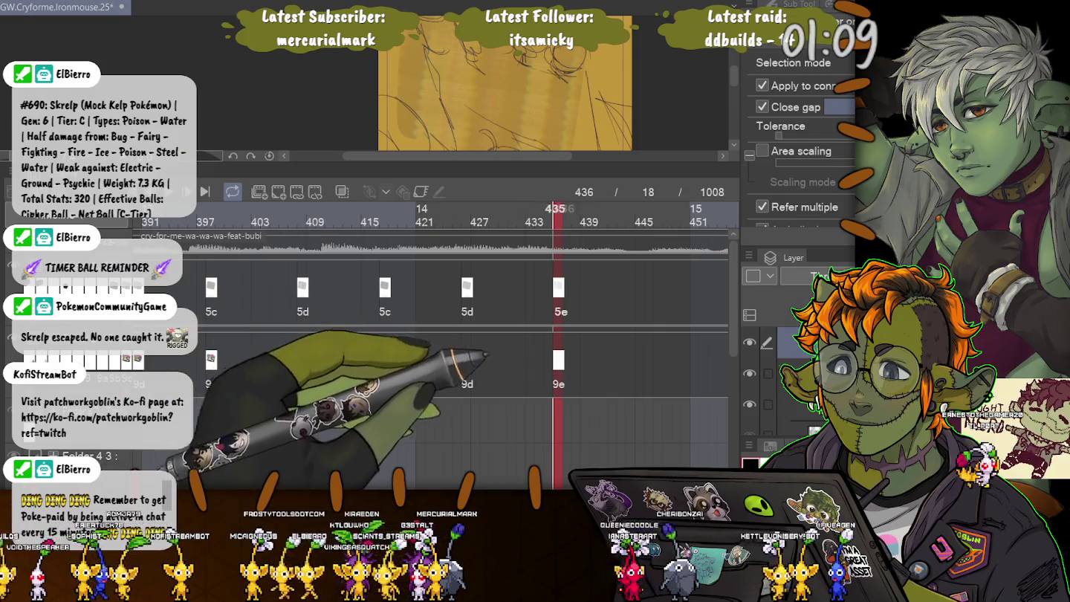
key(ctrl+shift+n)
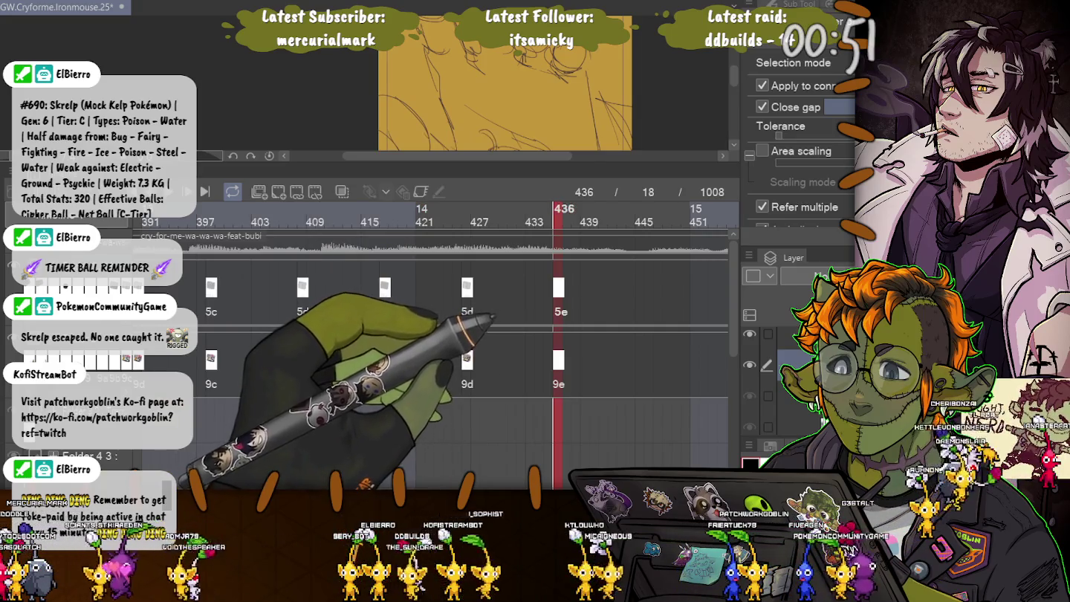
click(794, 419)
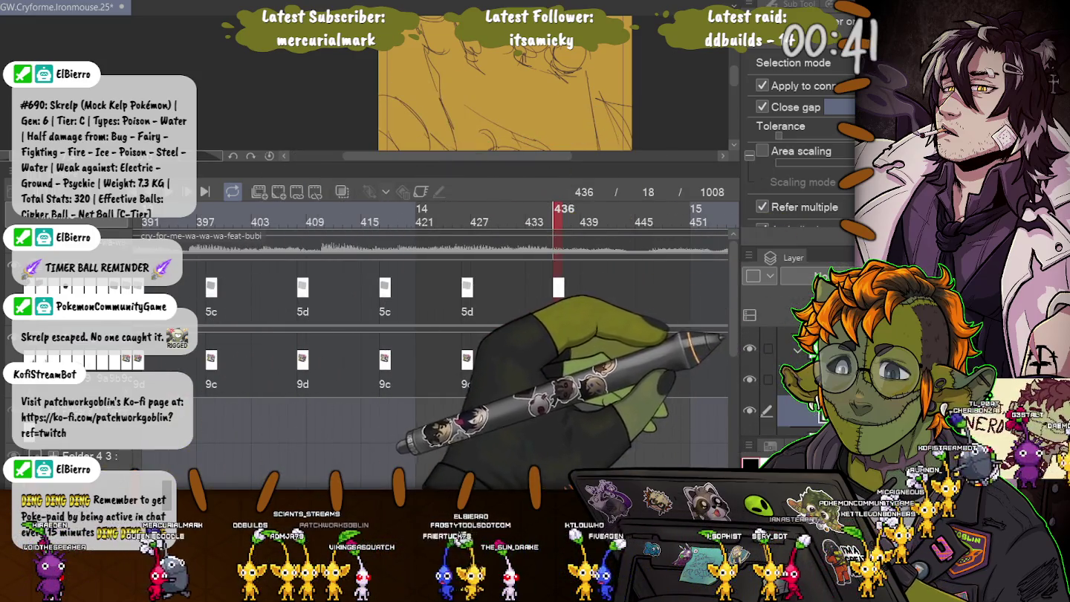
key(ctrl+shift+n)
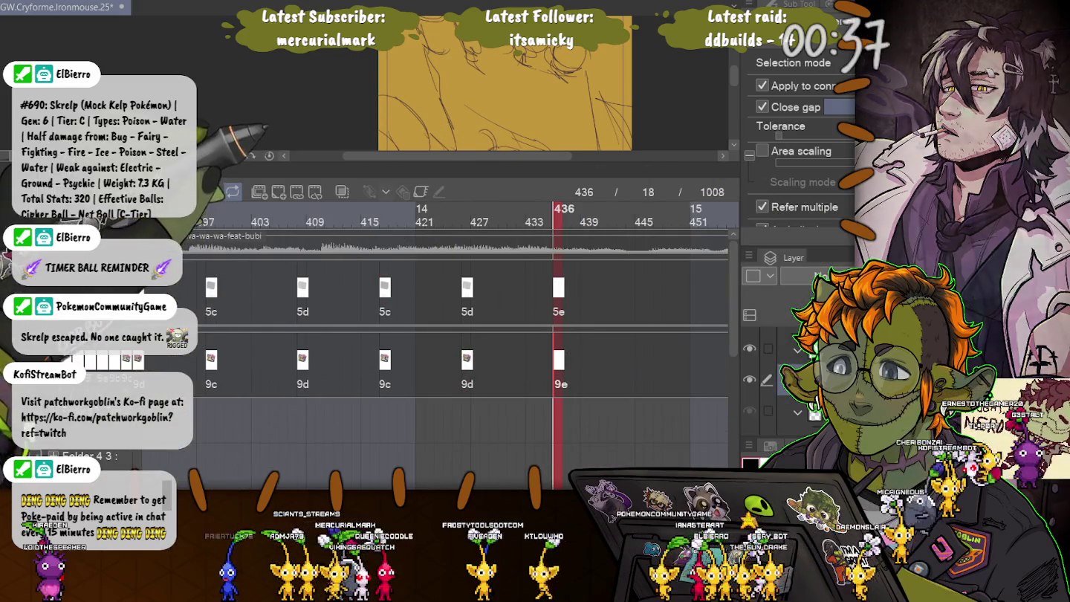
scroll(505, 82, left, 5)
drag(264, 170, 262, 448)
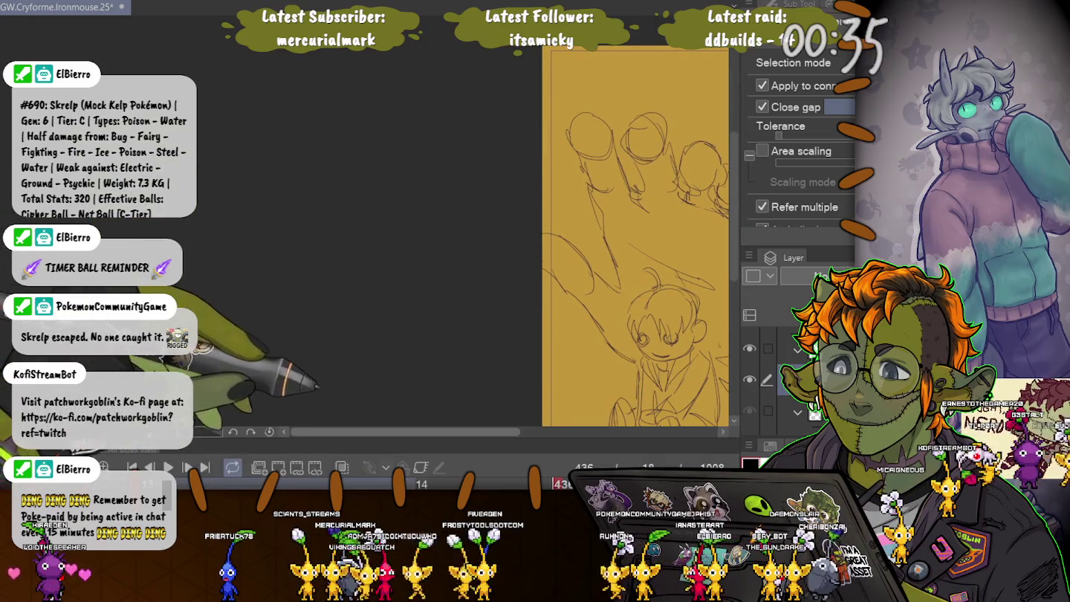
Step: Resize the timeline, then pan and zoom out slightly to frame the hand sketch
scroll(445, 238, right, 5)
scroll(427, 222, down, 5)
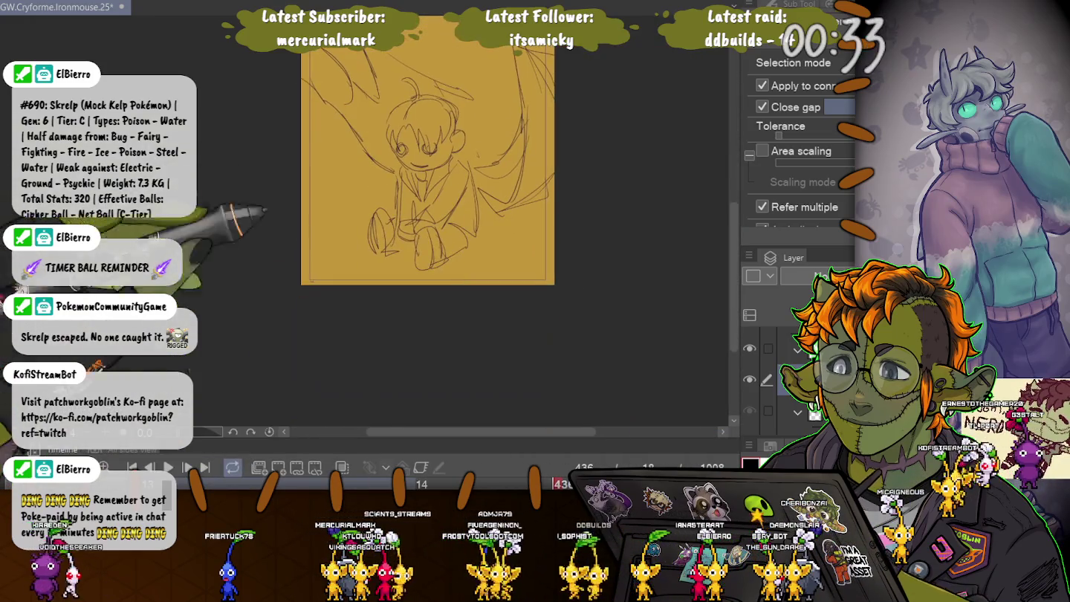
mouse_move(364, 445)
mouse_down()
mouse_move(387, 276)
mouse_move(298, 449)
mouse_up()
drag(201, 217, 214, 321)
key(ctrl+minus)
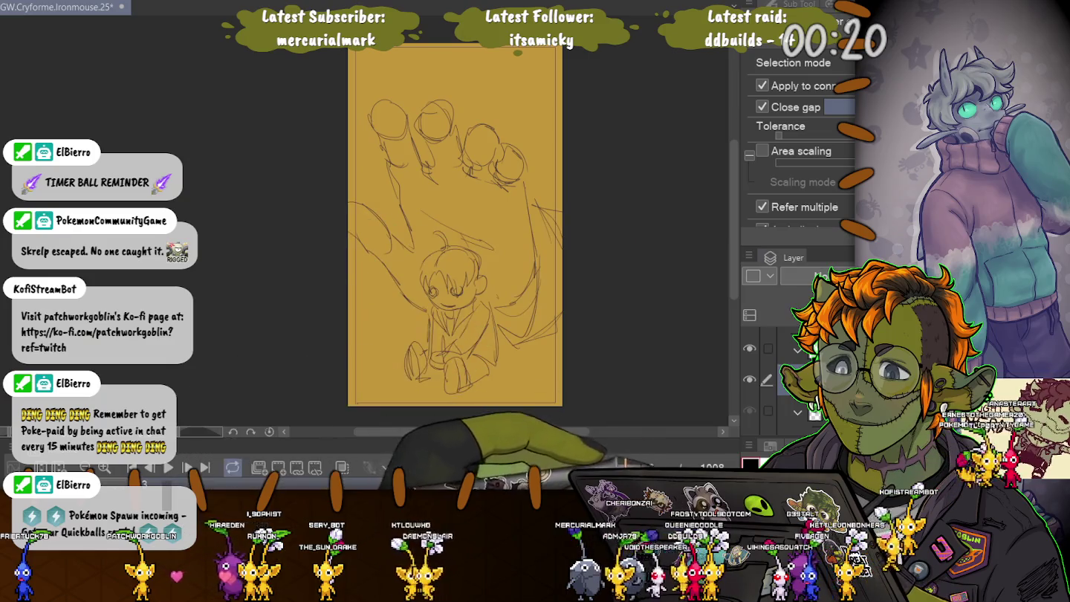
Step: Select sketch cel 19 at frame 436, shrink the timeline, and switch to the pen tool
drag(370, 448, 371, 226)
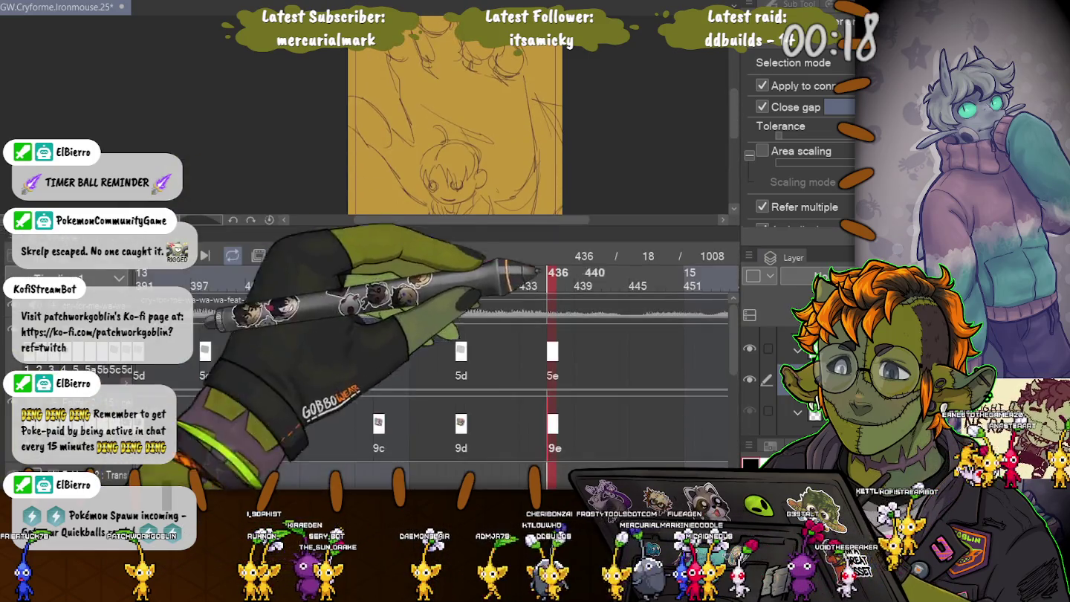
click(552, 364)
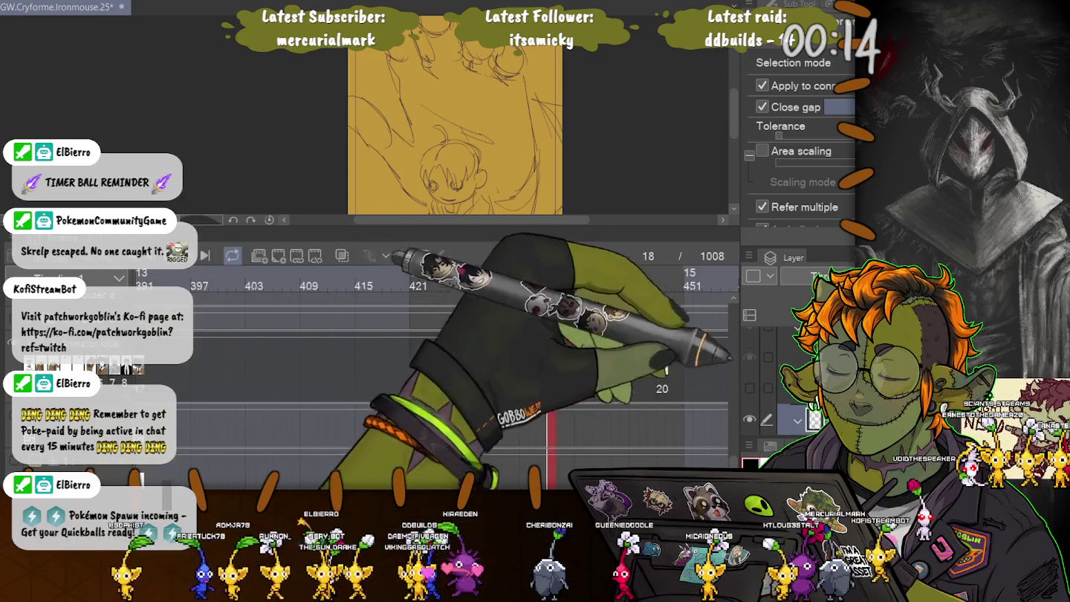
click(661, 364)
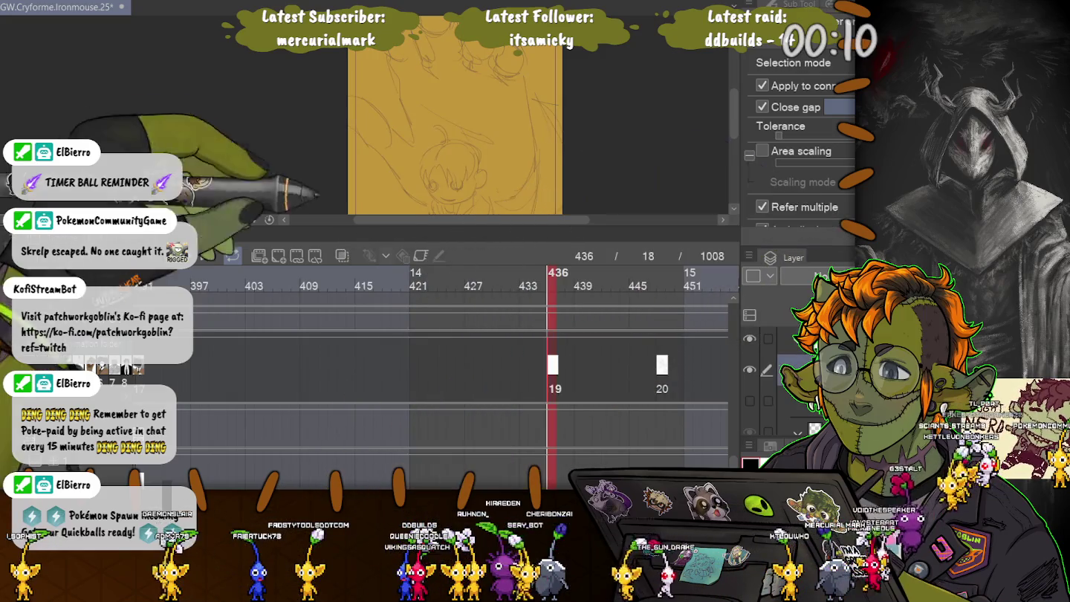
drag(297, 231, 310, 441)
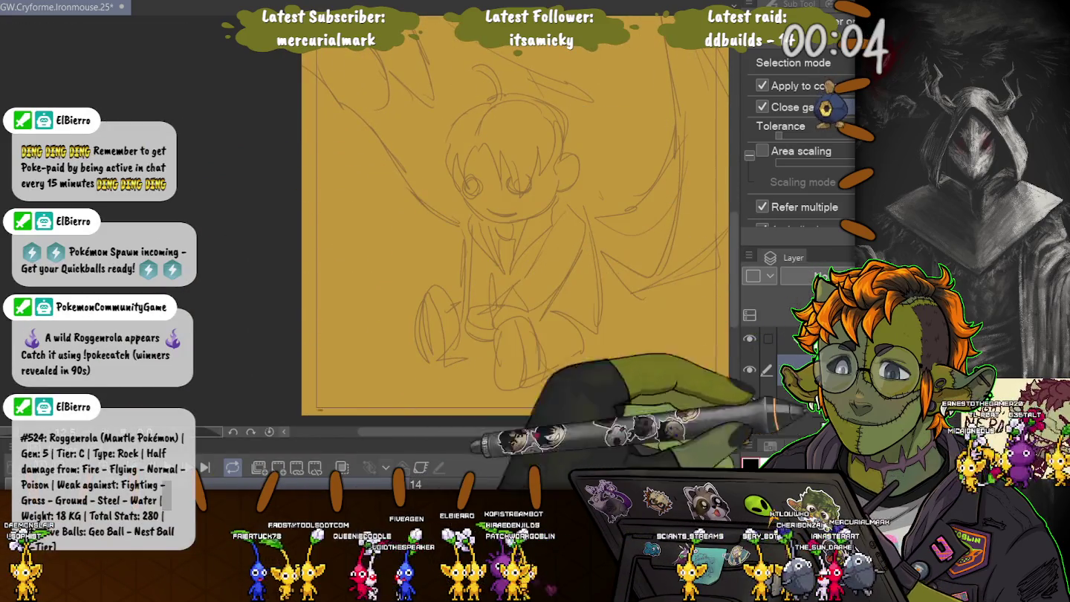
key(p)
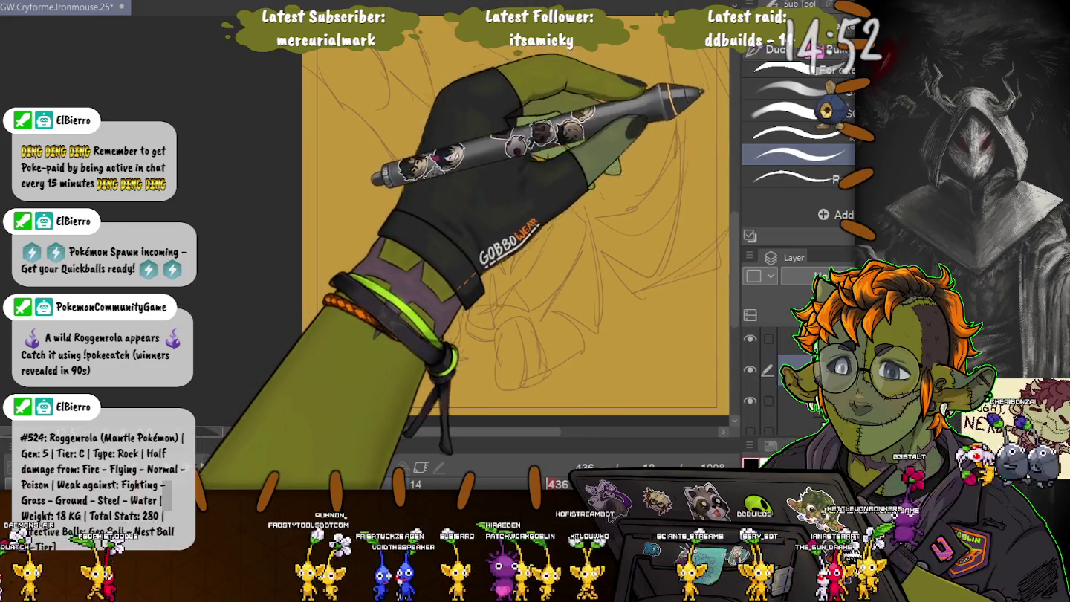
Step: Toggle the side panels with Tab, then ink the curled ahoge atop the character's head
key(Tab)
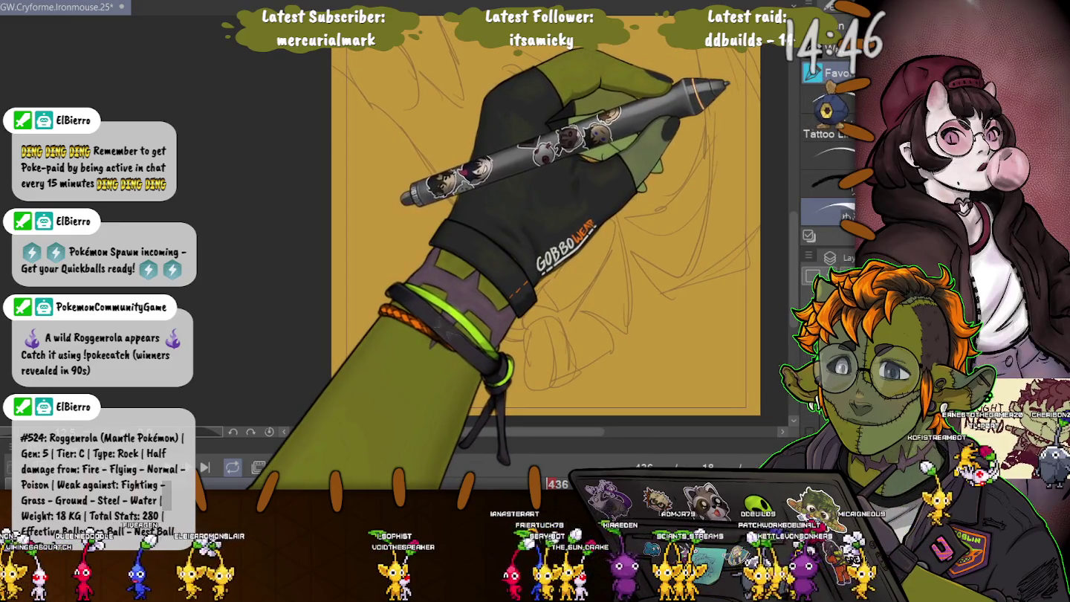
key(Tab)
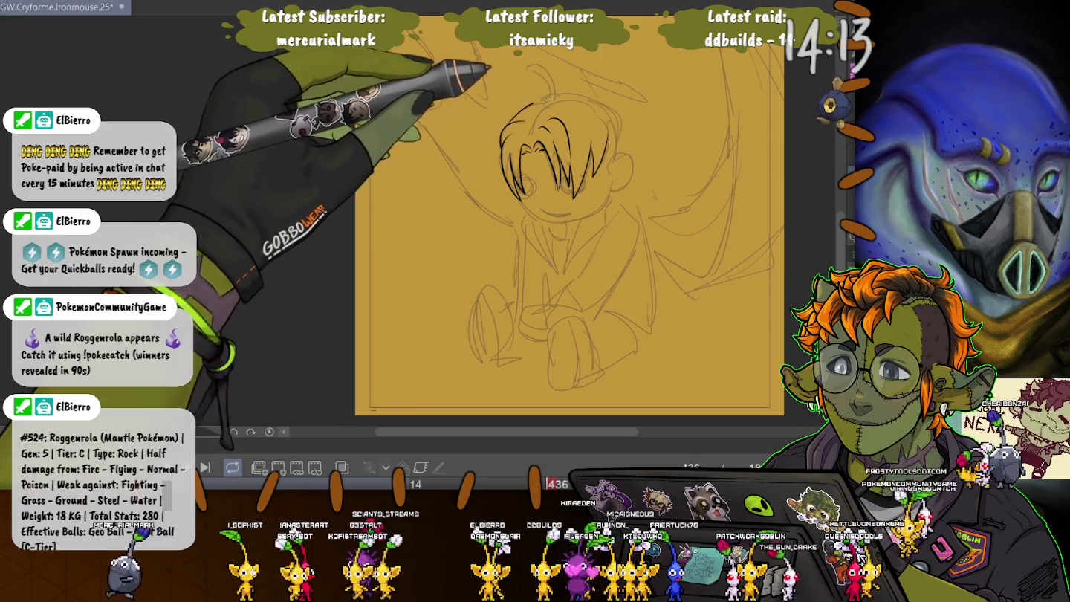
drag(552, 97, 525, 75)
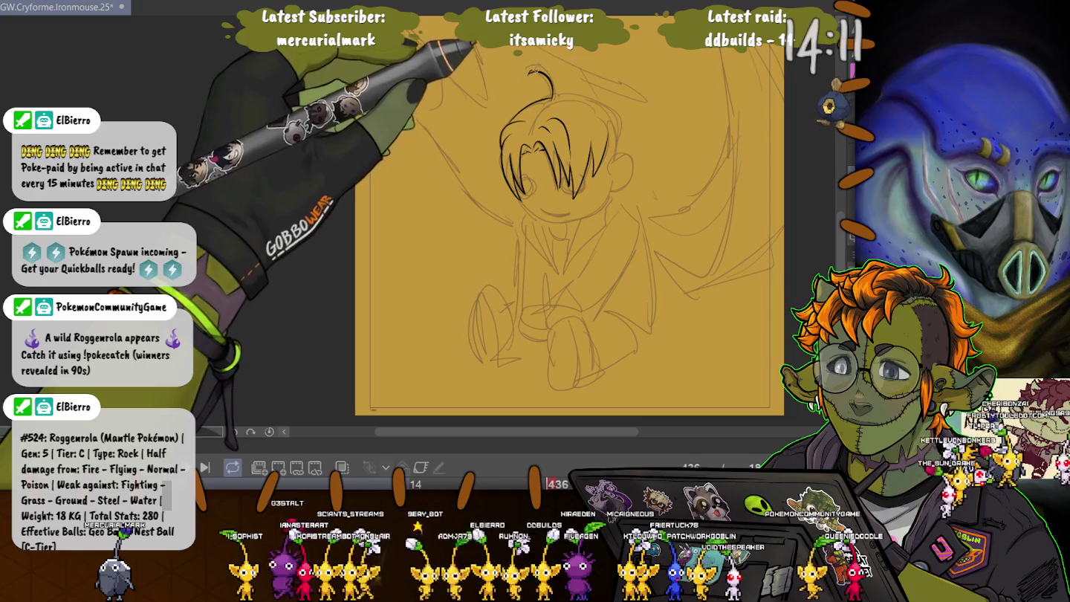
Step: Ink a strand beside the ahoge, the chin and lower face outline, a collar line, and the eye
drag(554, 97, 600, 104)
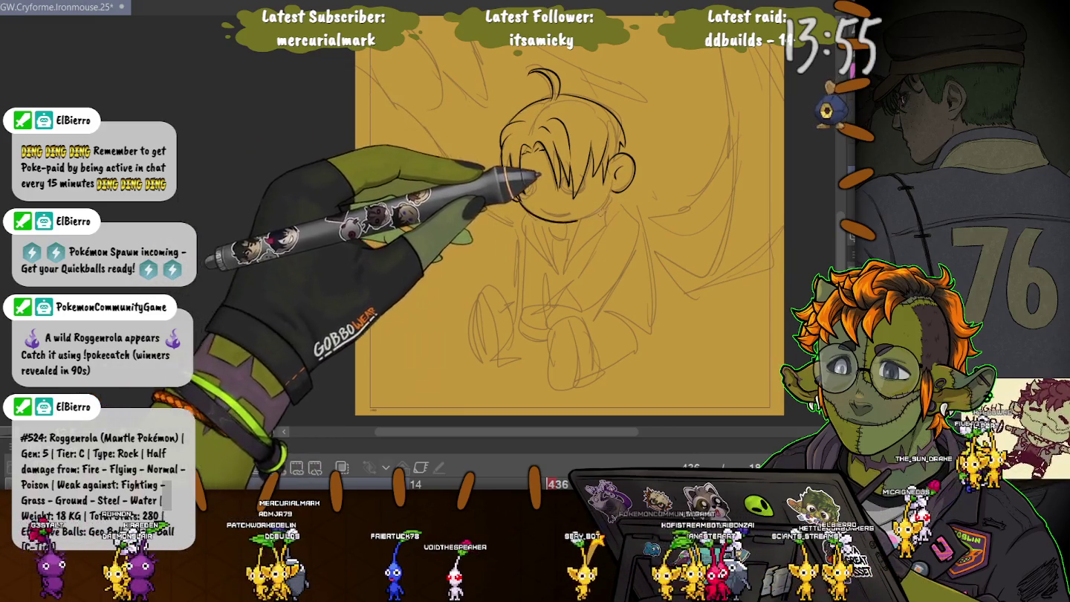
drag(520, 205, 595, 214)
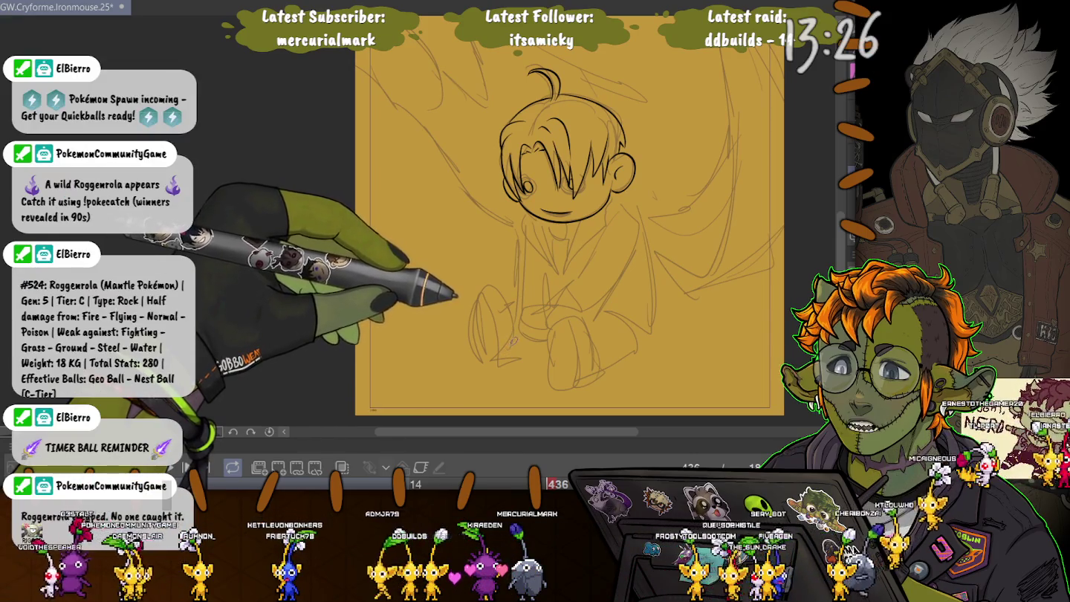
mouse_move(578, 223)
mouse_down()
mouse_move(567, 277)
mouse_move(600, 224)
mouse_up()
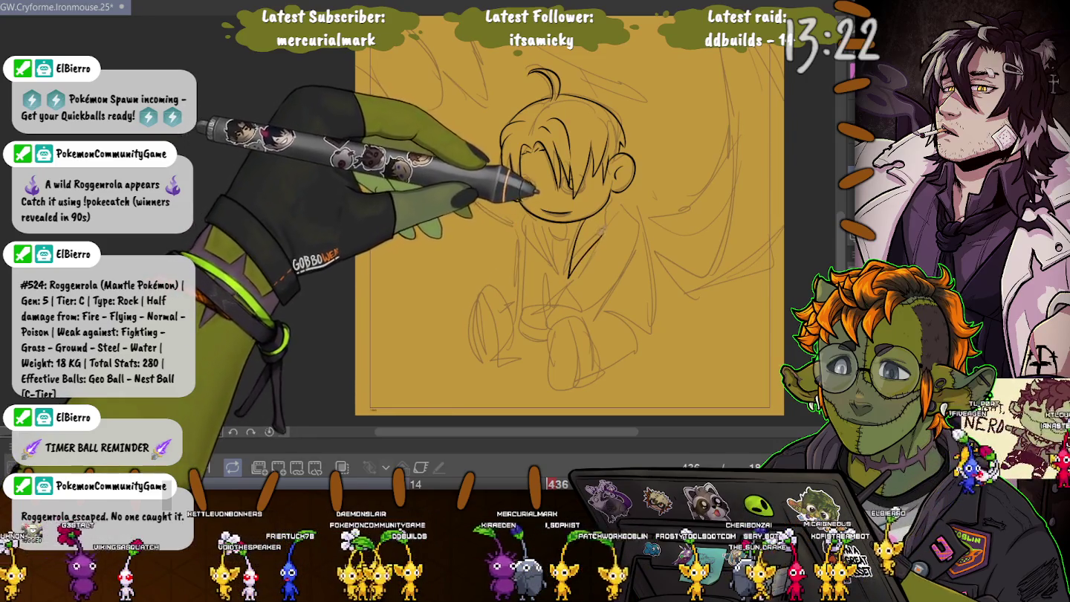
drag(523, 183, 530, 186)
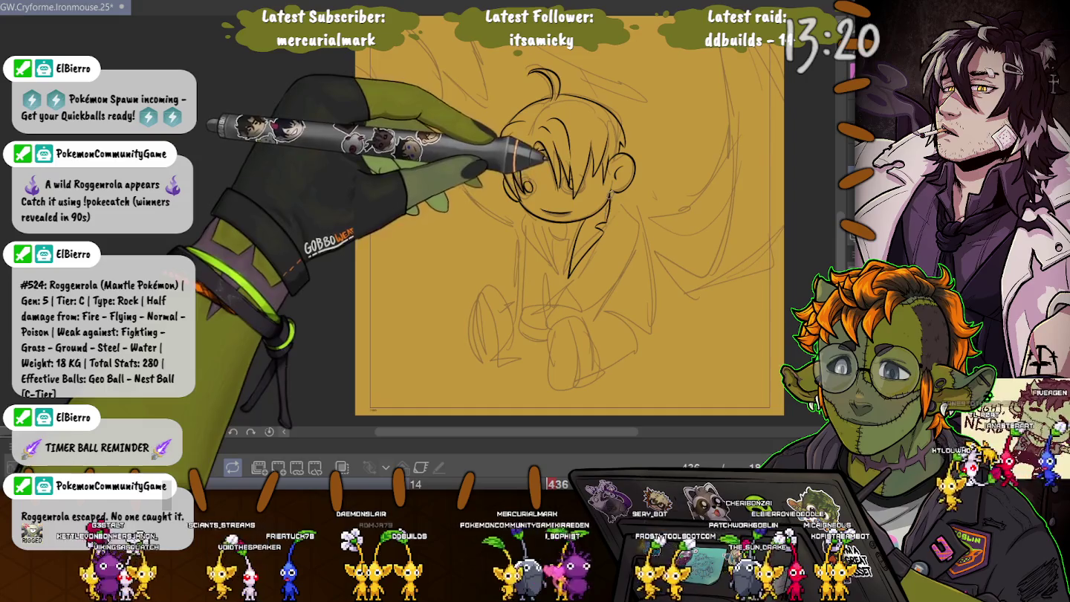
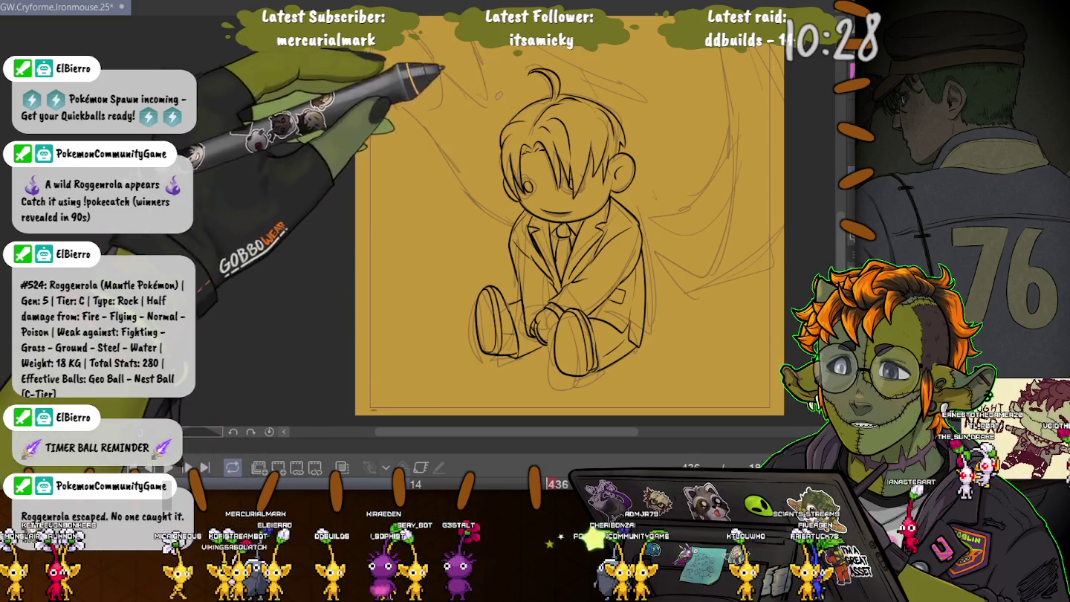
Step: Zoom and scroll the canvas to reveal the page area above the seated boy sketch
scroll(571, 224, up, 2)
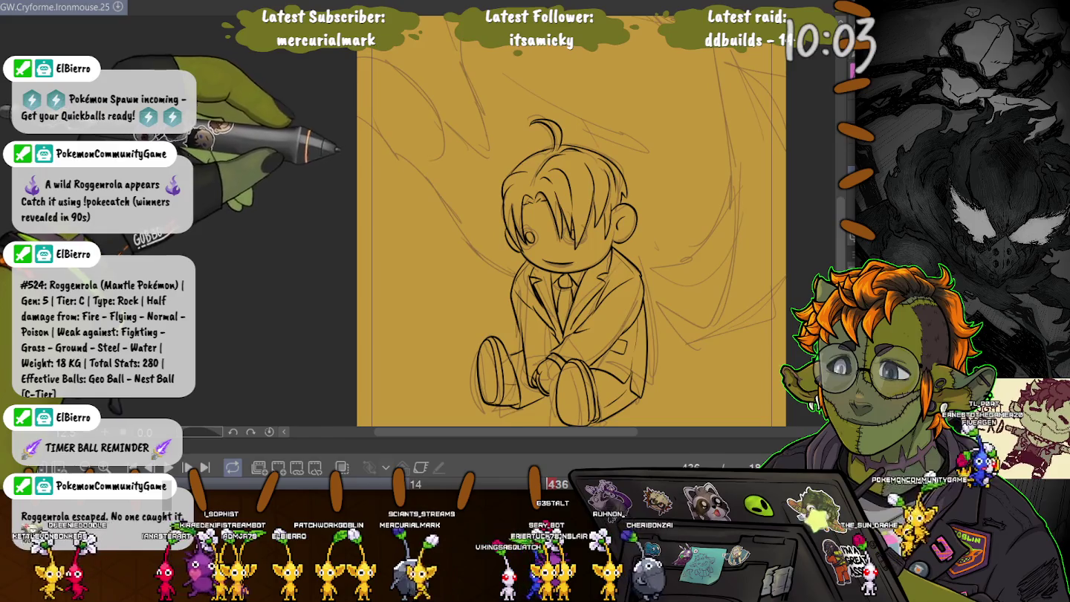
scroll(571, 231, down, 5)
scroll(578, 192, up, 1)
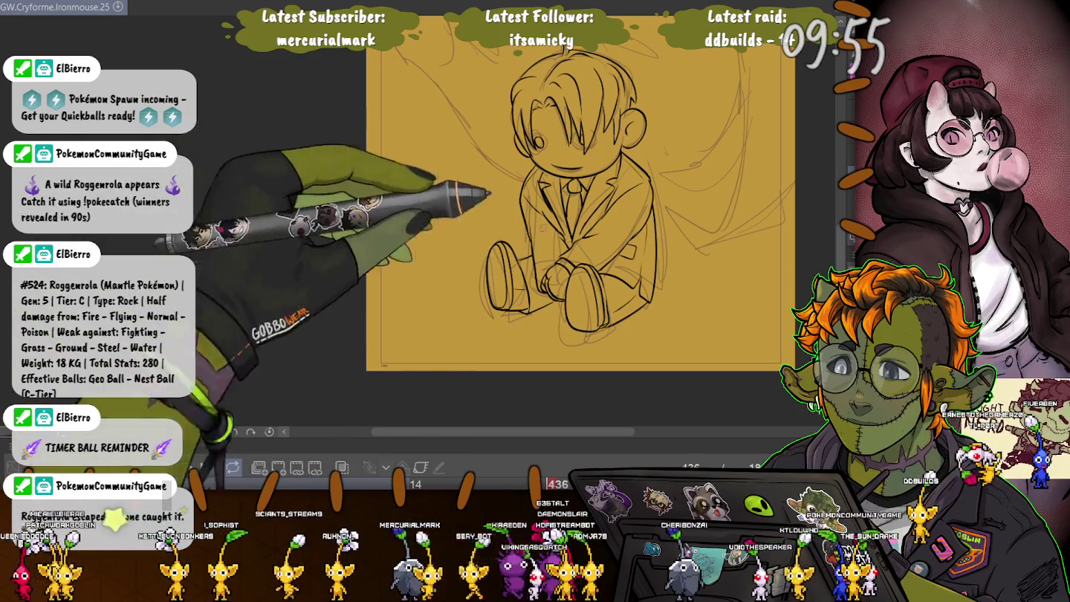
scroll(561, 223, down, 2)
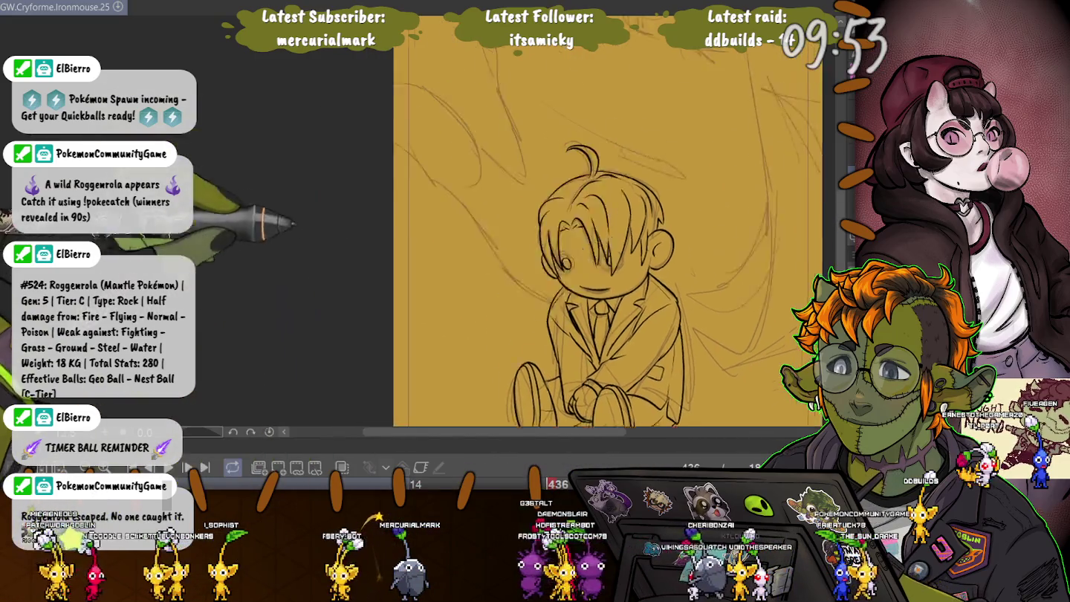
Step: Ink the first fingertip circle and both finger sides at the page top, redoing one misplaced arc
drag(561, 223, 579, 257)
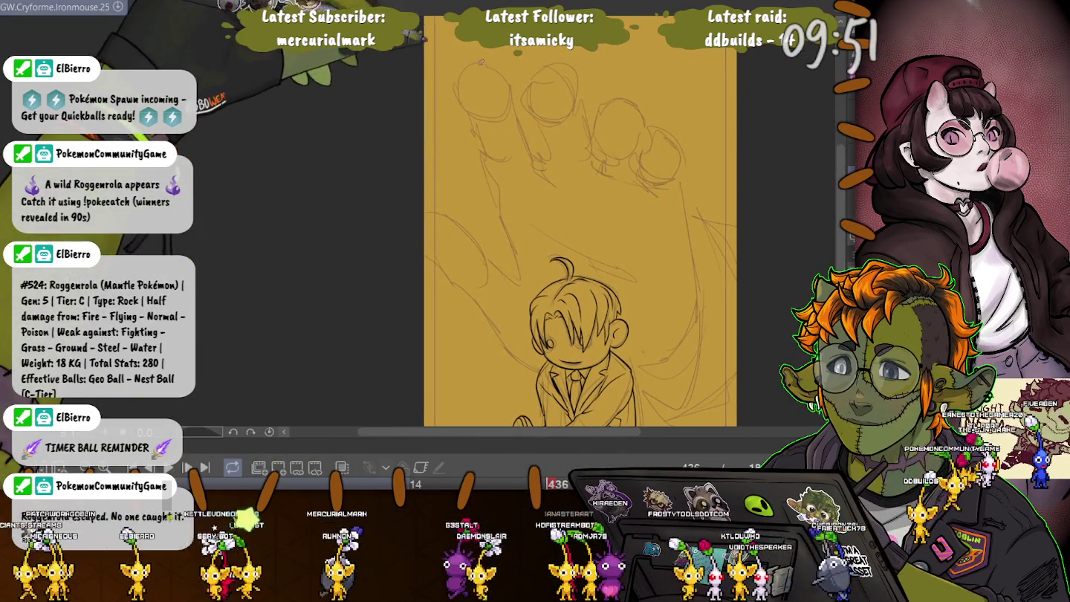
drag(473, 63, 512, 80)
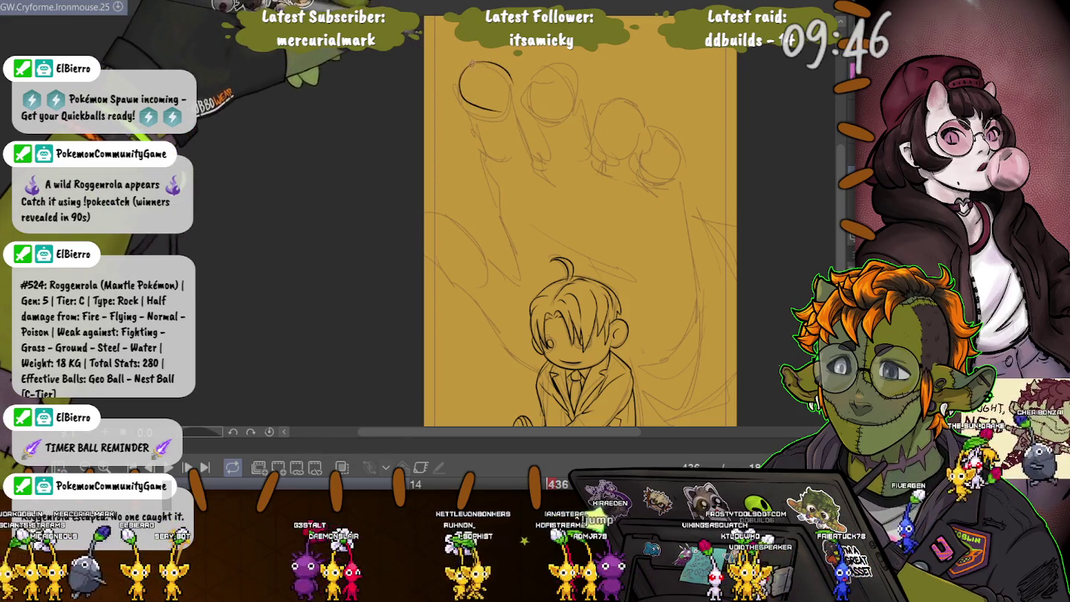
key(ctrl+z)
mouse_move(456, 87)
mouse_down()
mouse_move(495, 69)
mouse_move(510, 77)
mouse_up()
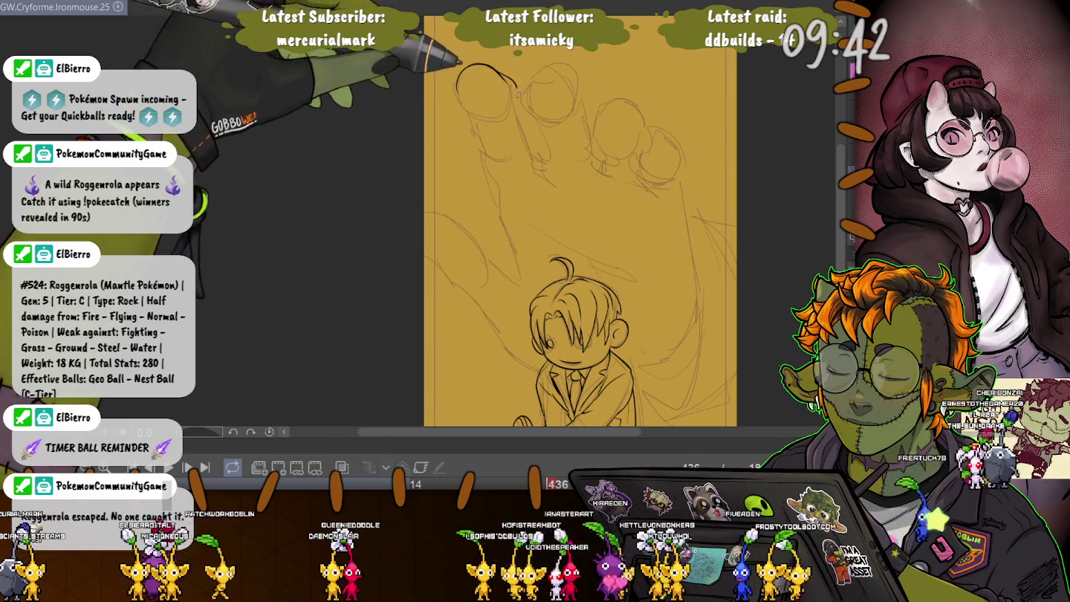
drag(456, 89, 490, 116)
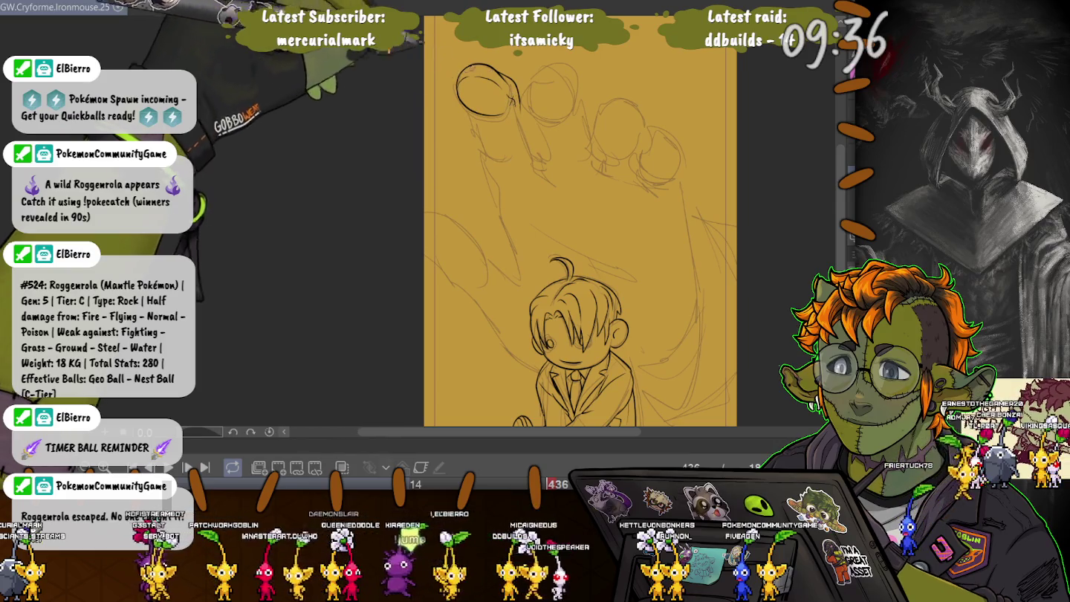
drag(513, 95, 537, 153)
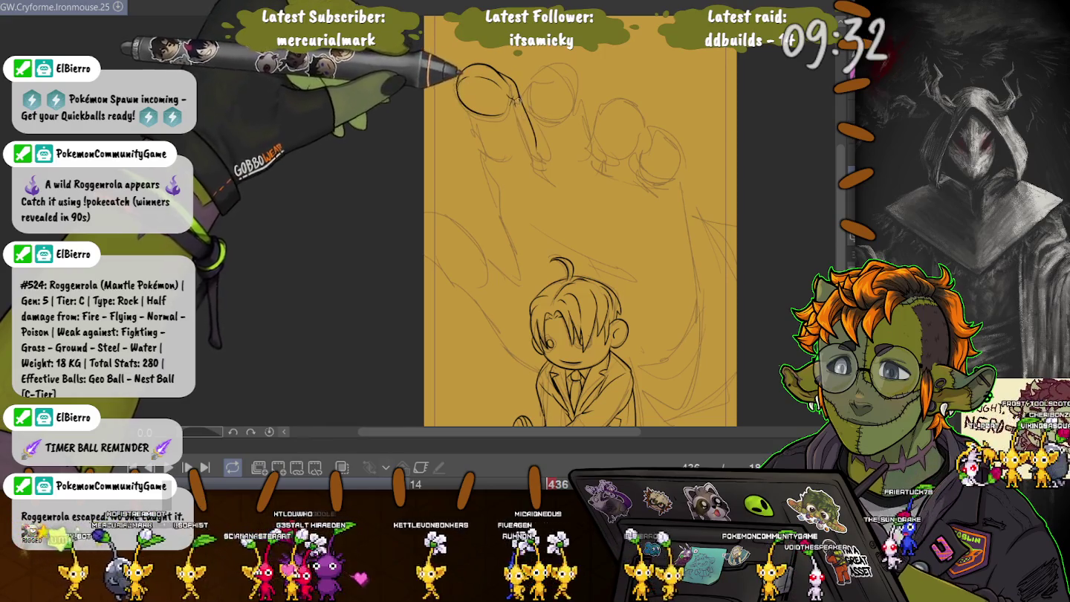
drag(470, 107, 507, 149)
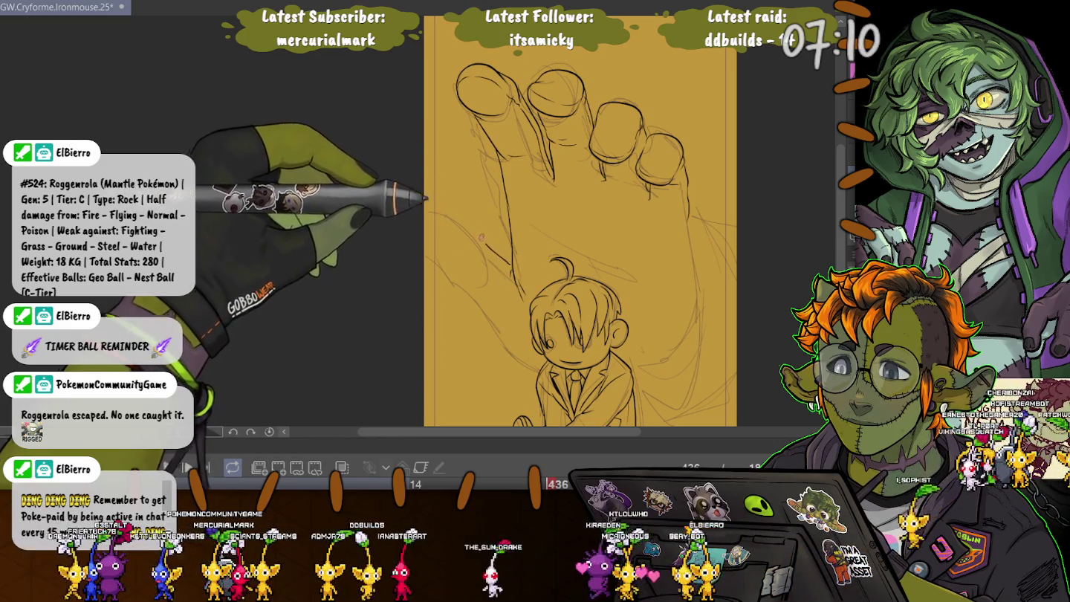
Step: Ink the thumb curve down the hand's left side, discarding a stroke that ran off the page
drag(460, 217, 424, 201)
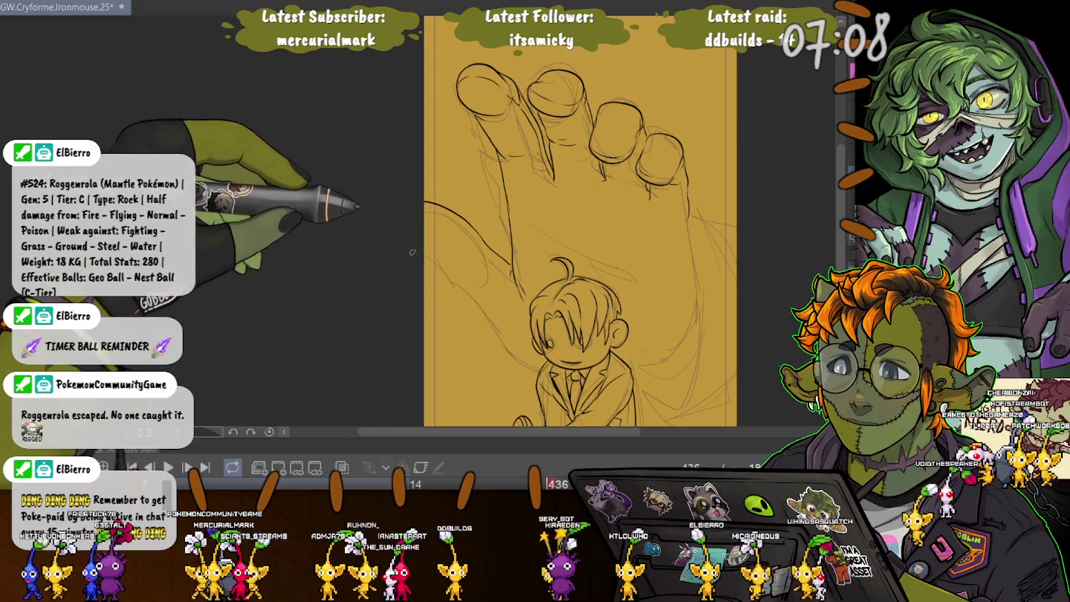
key(ctrl+z)
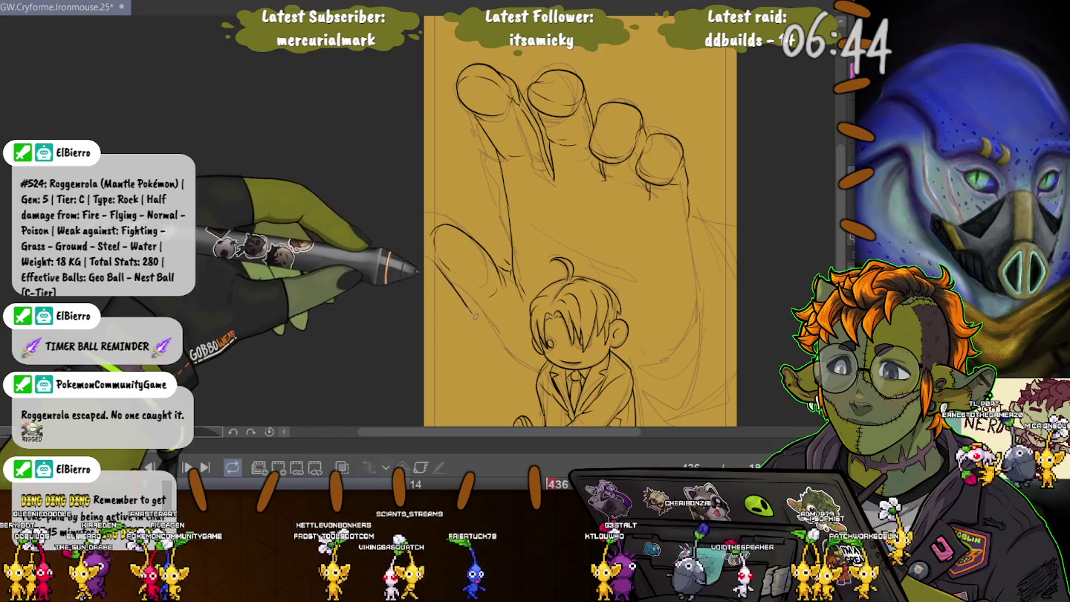
drag(434, 231, 506, 331)
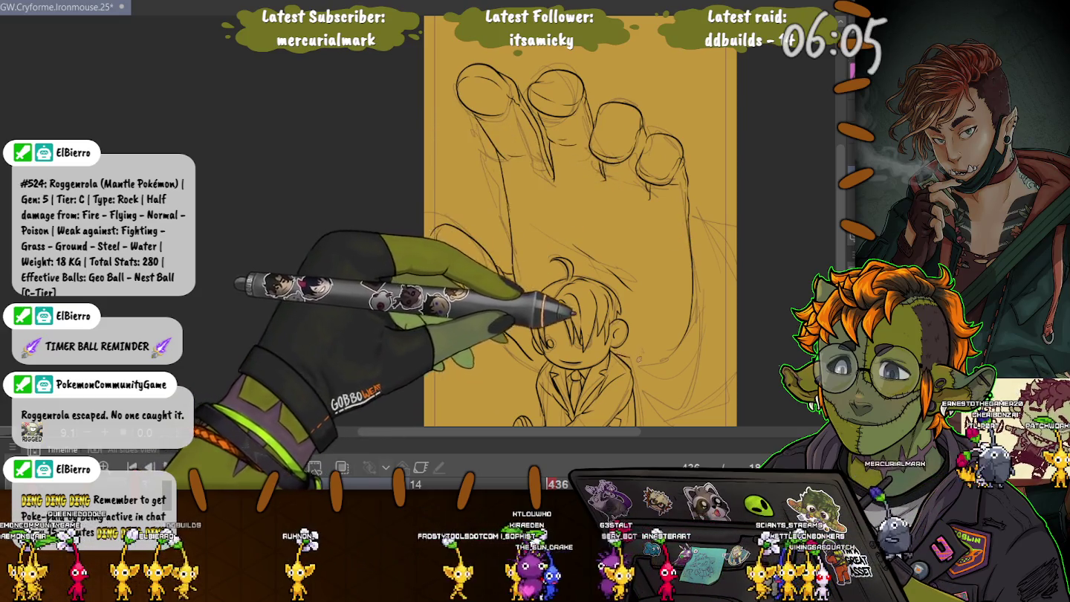
Step: Redraw the thumb's curve with a bolder line beside the boy's head
drag(445, 224, 469, 312)
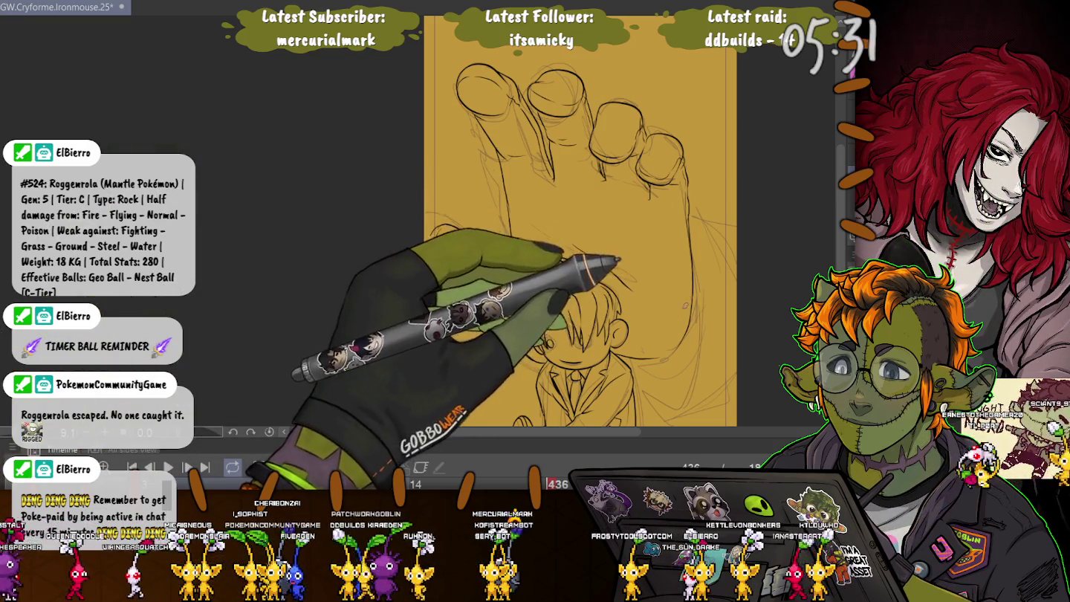
scroll(579, 224, down, 2)
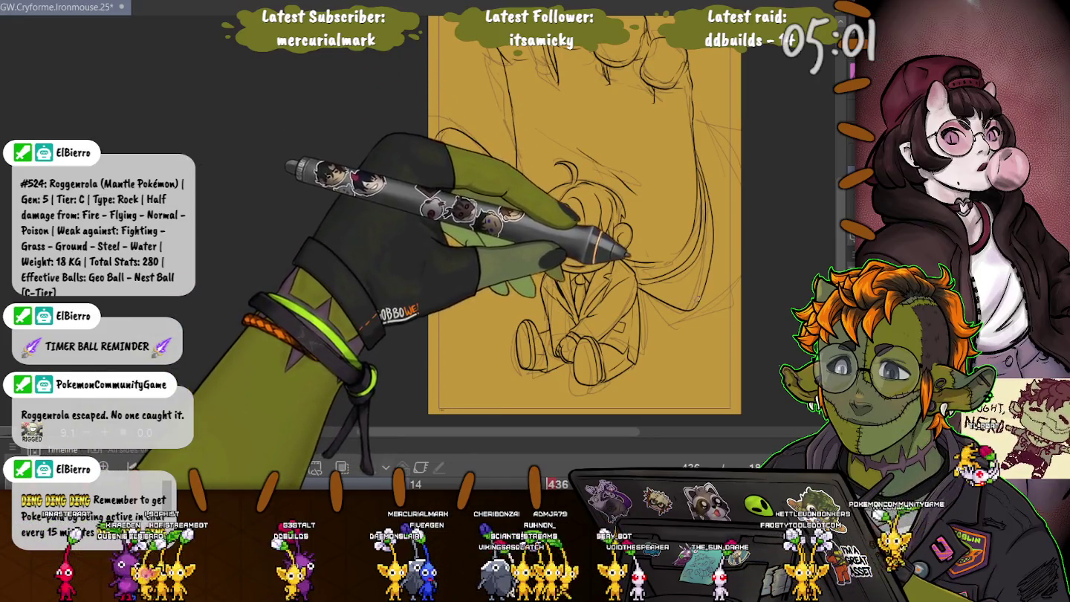
drag(442, 131, 520, 218)
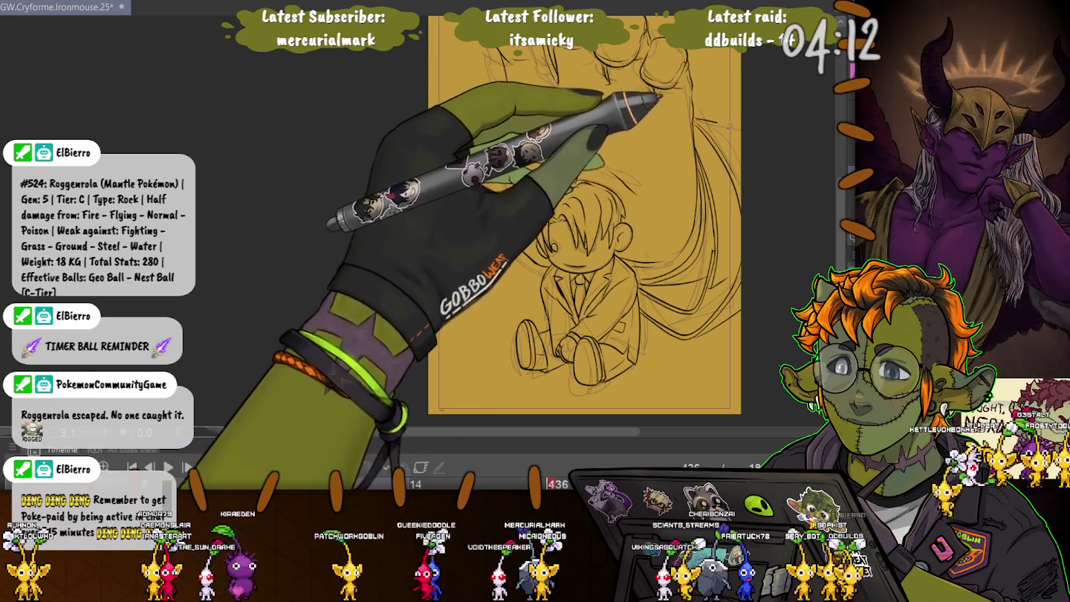
drag(595, 224, 661, 260)
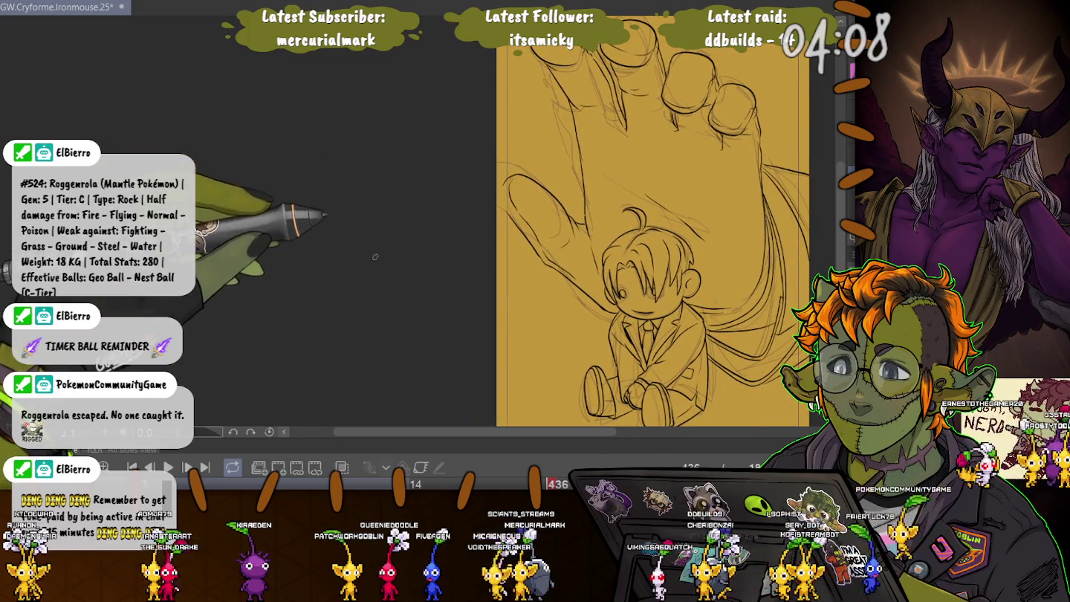
drag(375, 255, 363, 237)
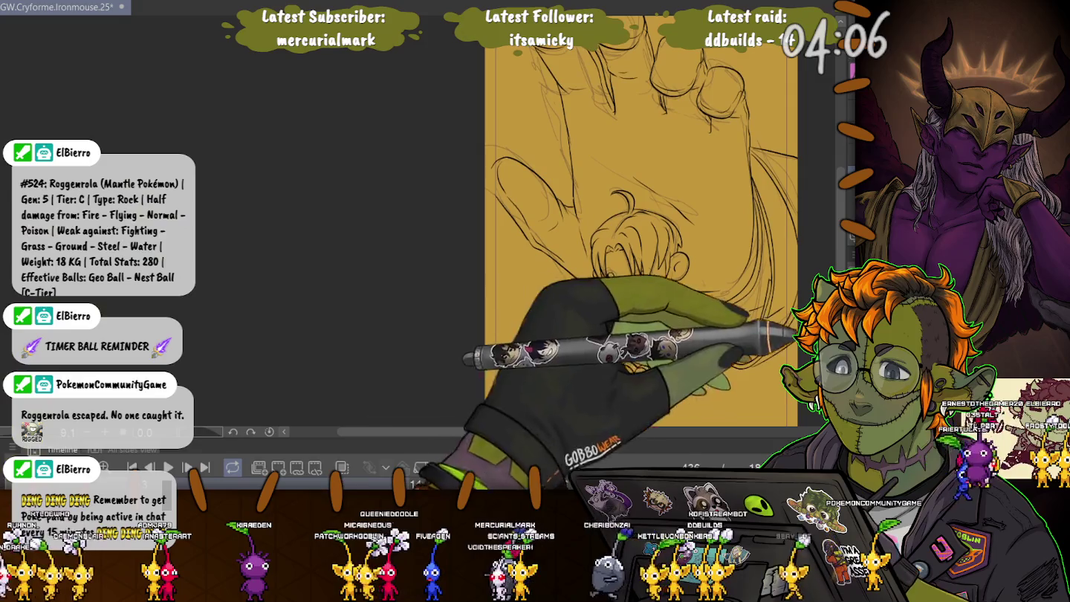
mouse_move(377, 270)
mouse_down()
mouse_move(378, 301)
mouse_move(375, 195)
mouse_up()
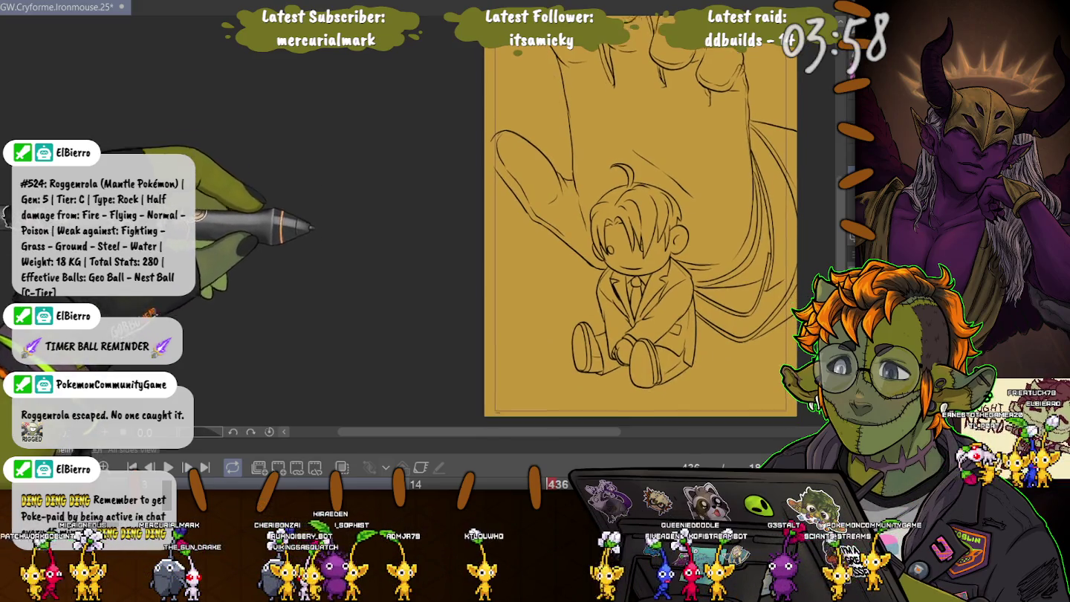
drag(366, 264, 364, 181)
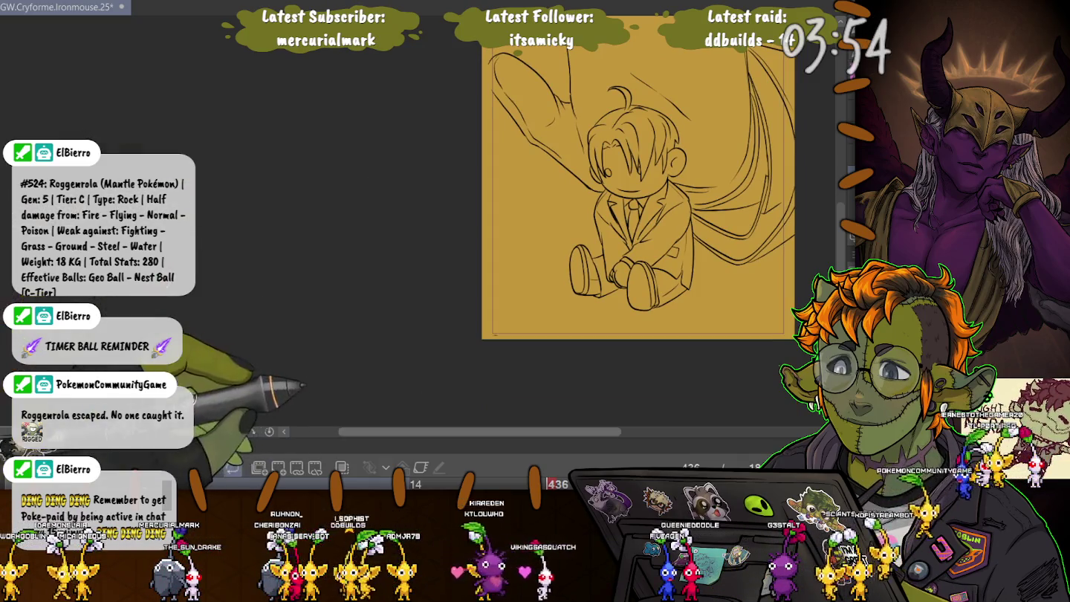
drag(373, 175, 344, 175)
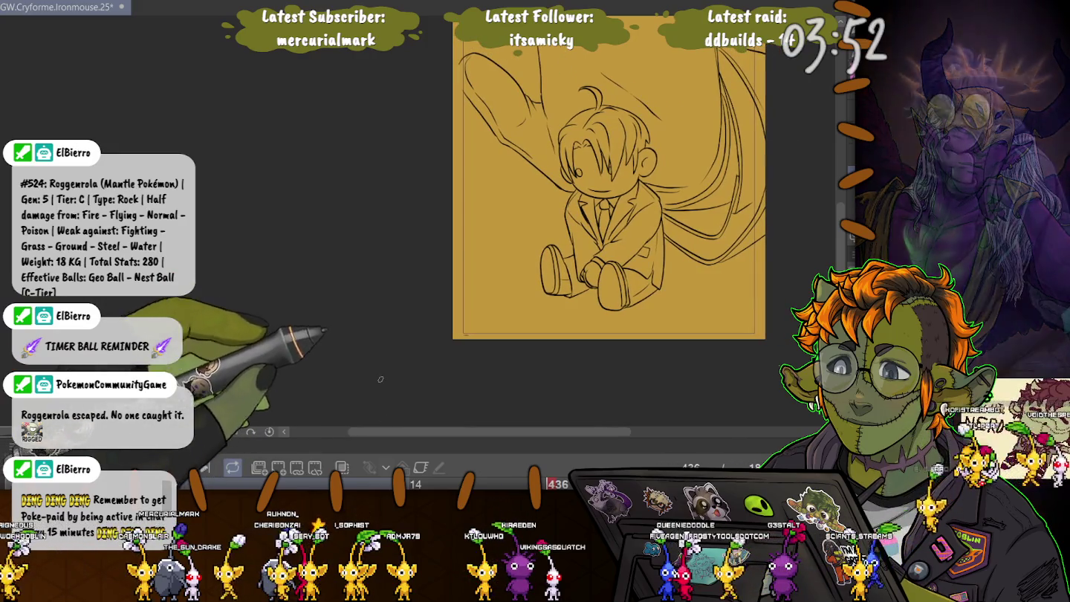
mouse_move(322, 438)
mouse_down()
mouse_move(411, 212)
mouse_move(410, 458)
mouse_up()
click(662, 364)
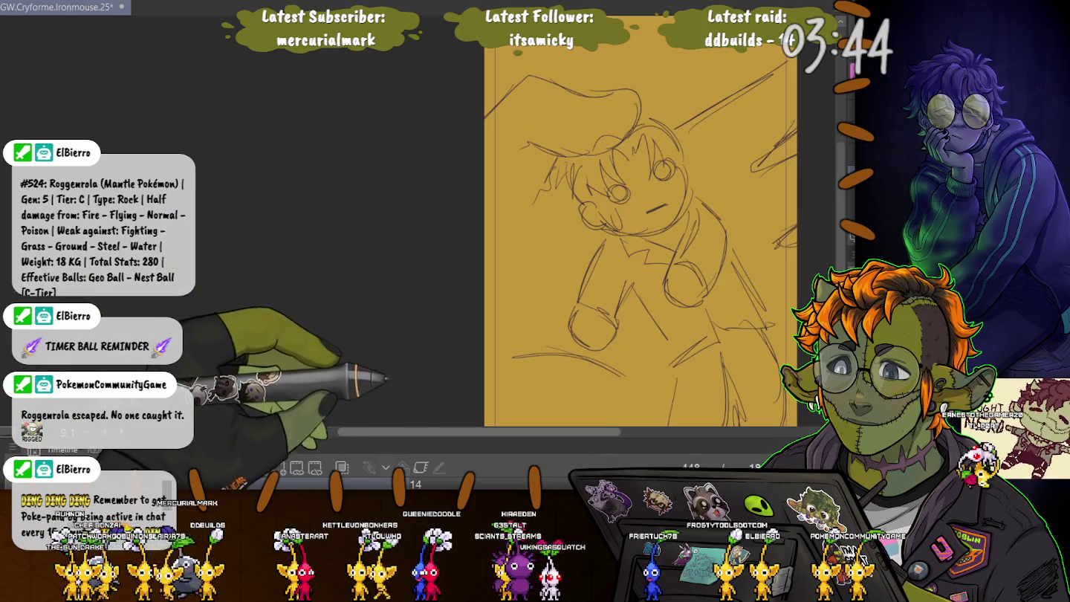
drag(410, 456, 410, 223)
click(551, 383)
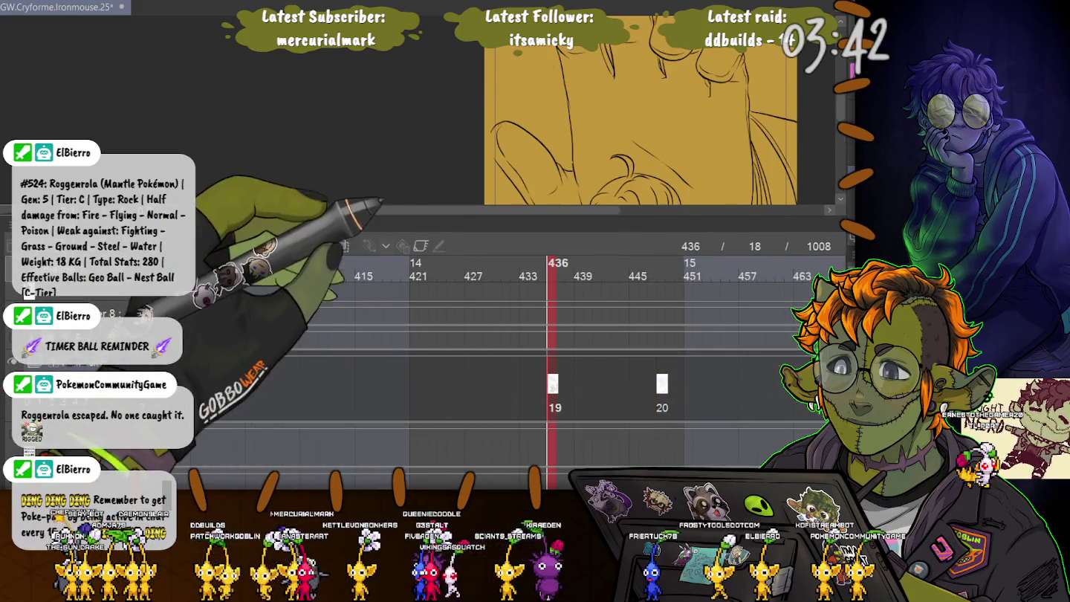
drag(411, 220, 411, 454)
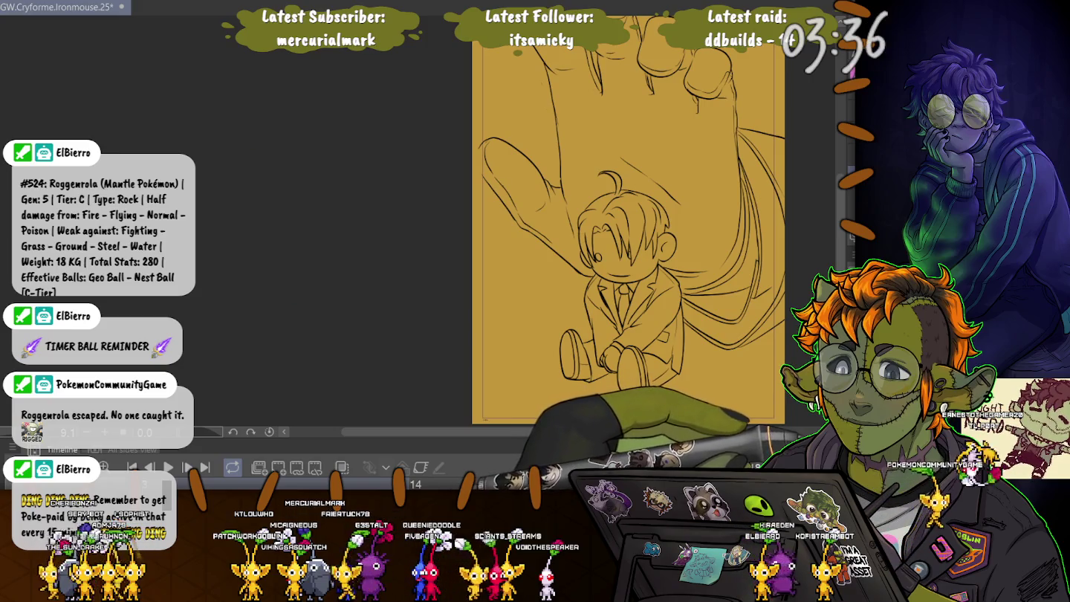
key(ctrl+z)
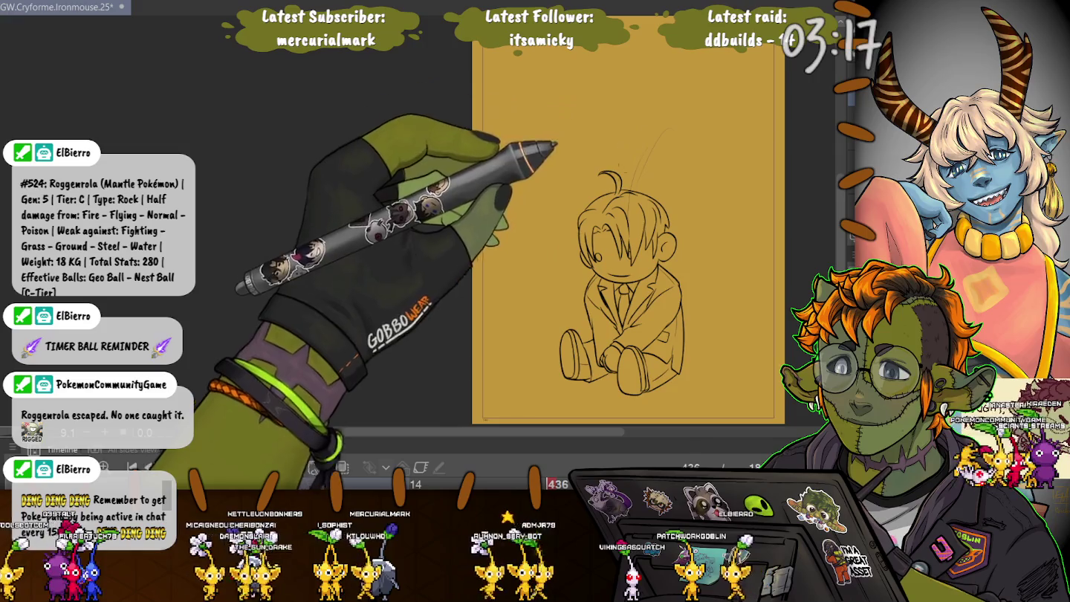
Step: Sketch loose arcs, guide strokes and oval finger loops around and above the boy's head
drag(729, 158, 643, 131)
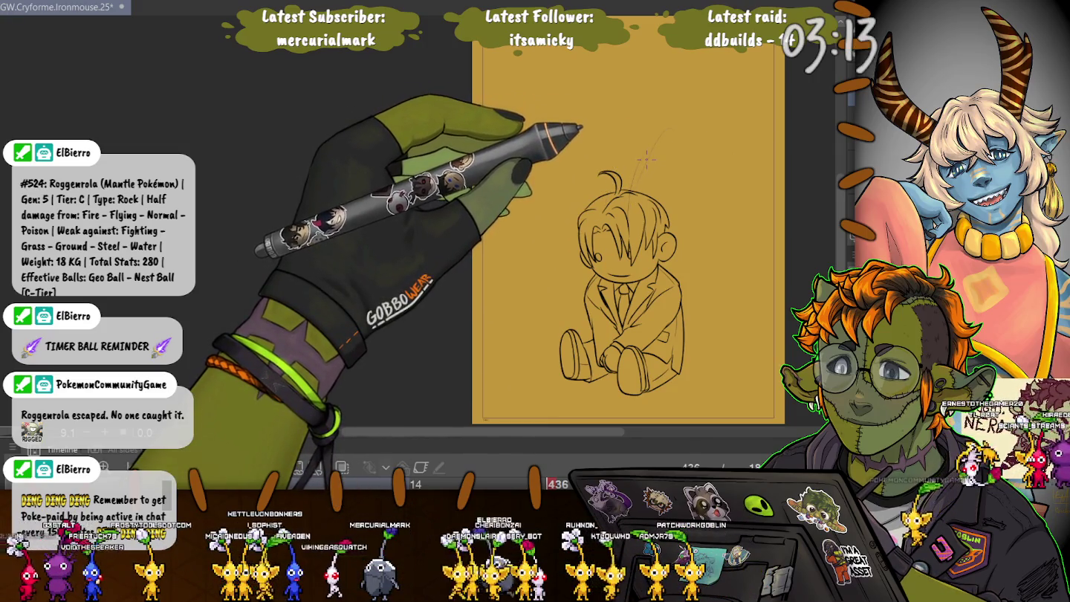
mouse_move(779, 240)
mouse_down()
mouse_move(719, 143)
mouse_move(725, 199)
mouse_move(773, 358)
mouse_up()
mouse_move(632, 147)
mouse_down()
mouse_move(576, 153)
mouse_move(537, 190)
mouse_up()
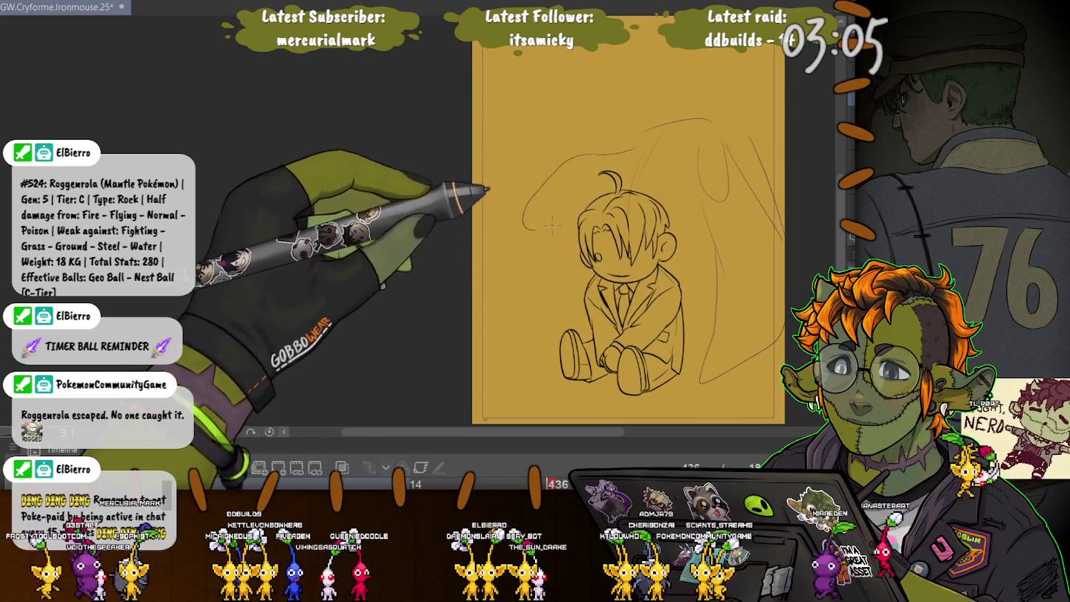
drag(569, 247, 550, 160)
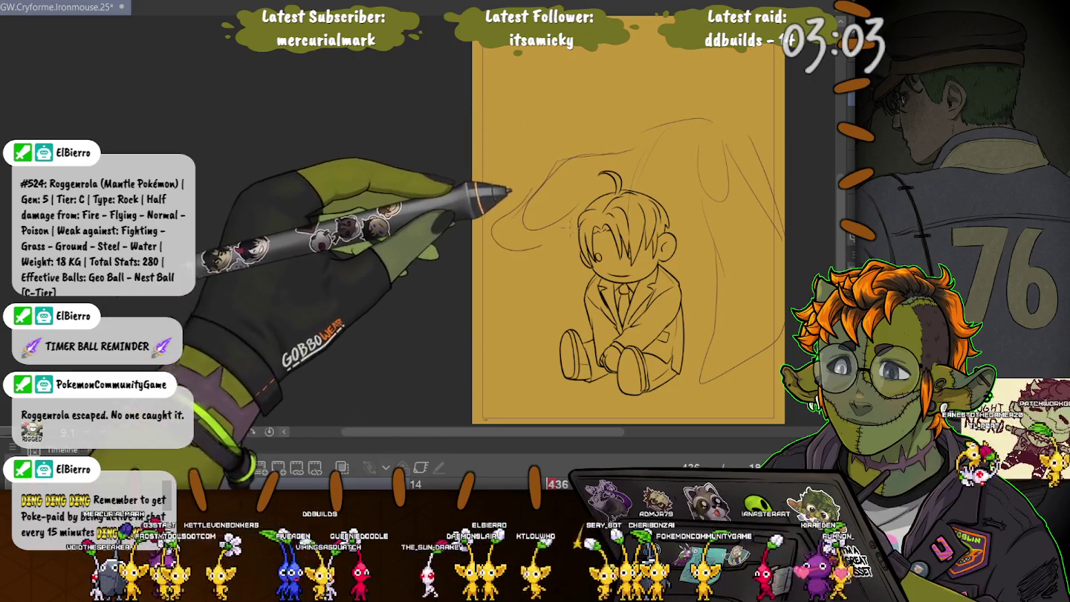
key(ctrl+z)
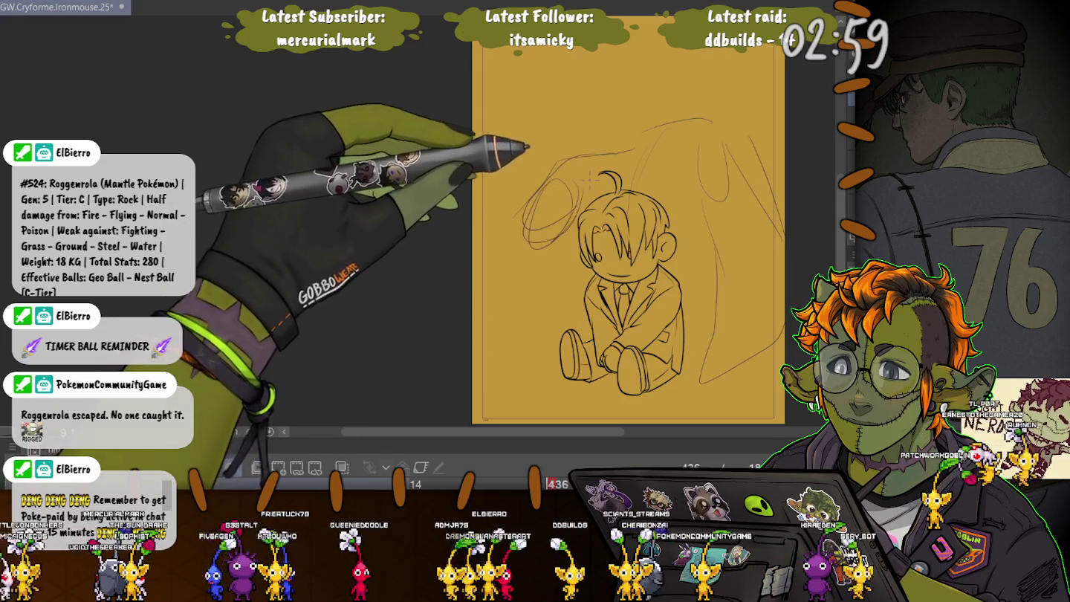
drag(531, 255, 587, 170)
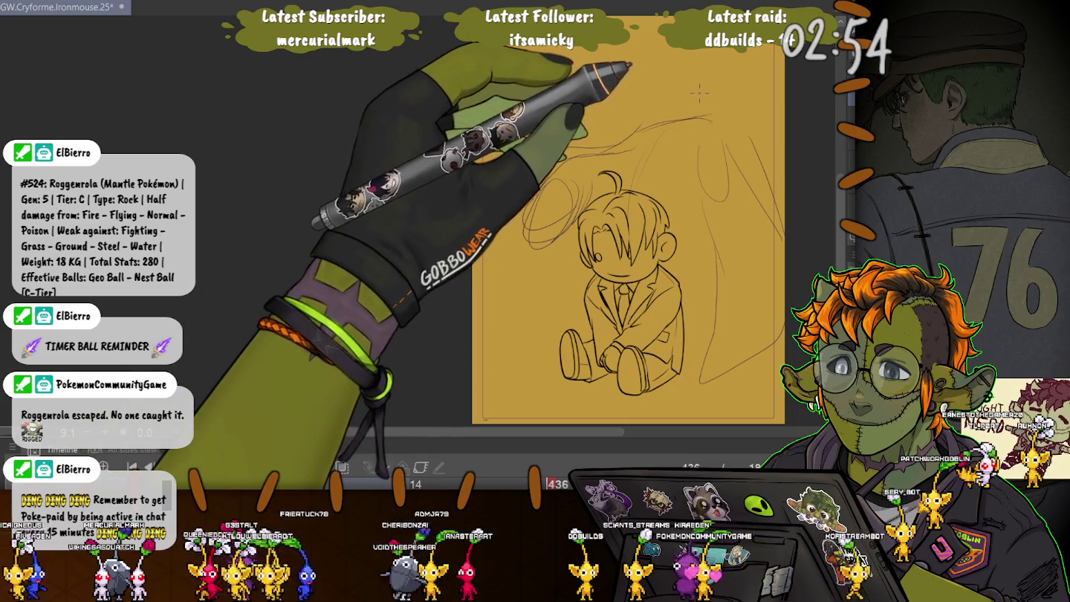
drag(688, 195, 740, 237)
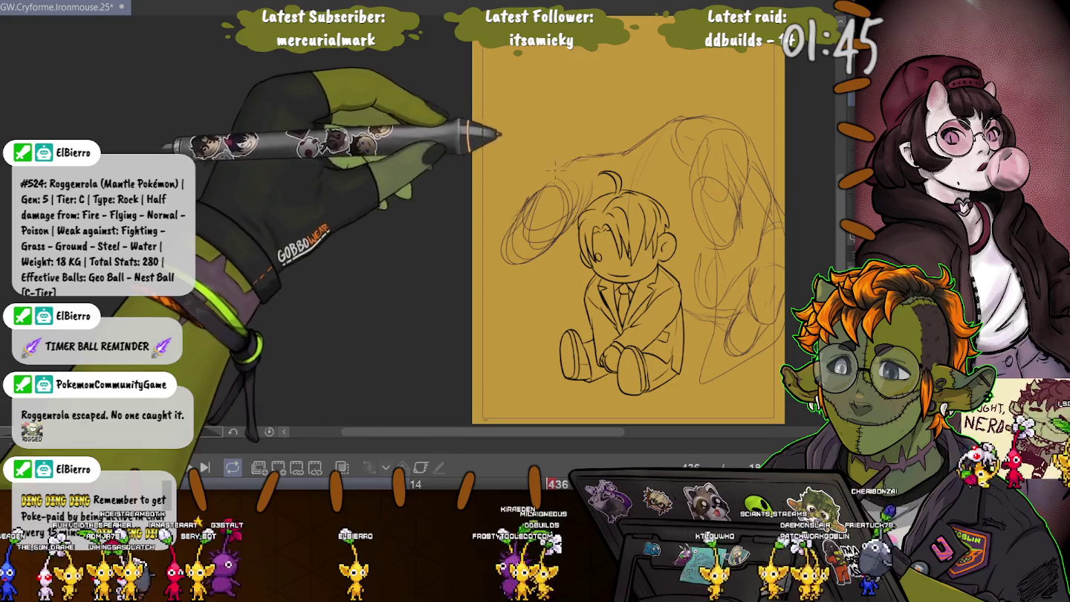
key(ctrl+z)
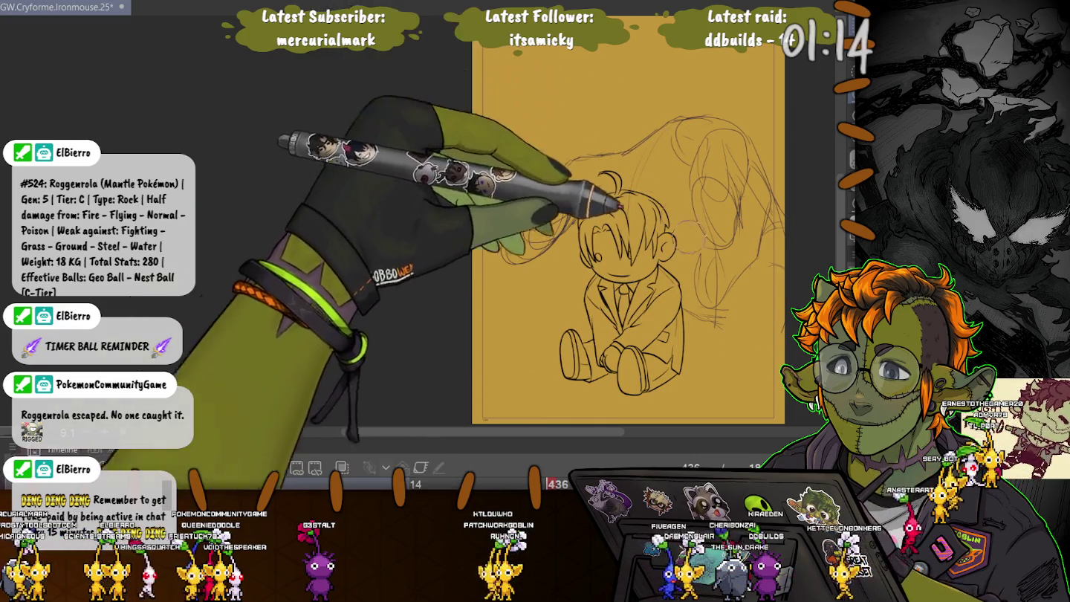
Step: Transform the right-side finger loops slightly right and down, then deselect
mouse_move(670, 119)
mouse_down()
mouse_move(721, 78)
mouse_move(671, 133)
mouse_up()
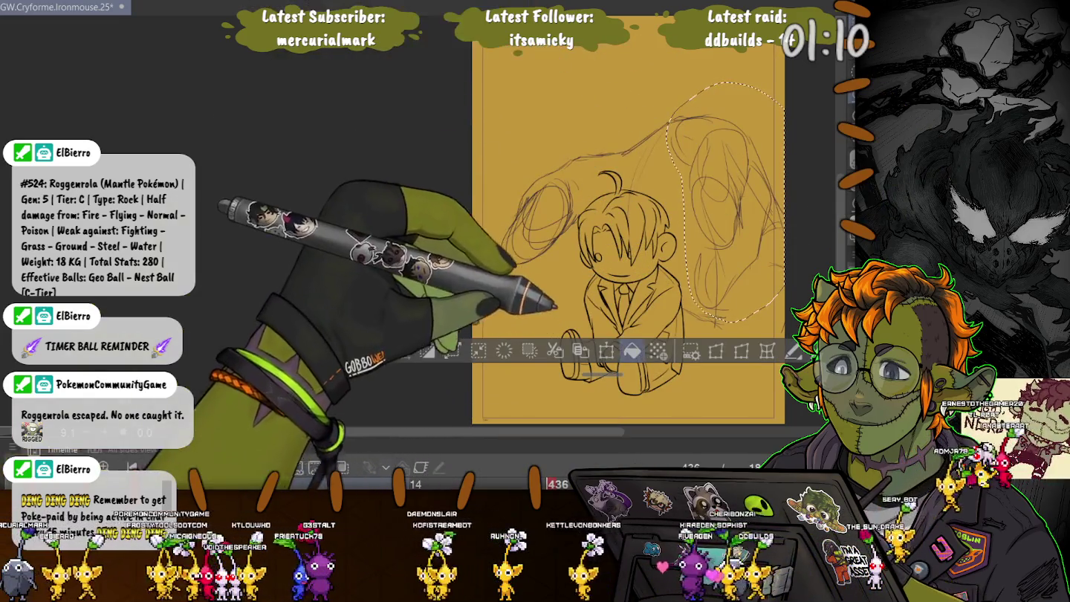
key(ctrl+t)
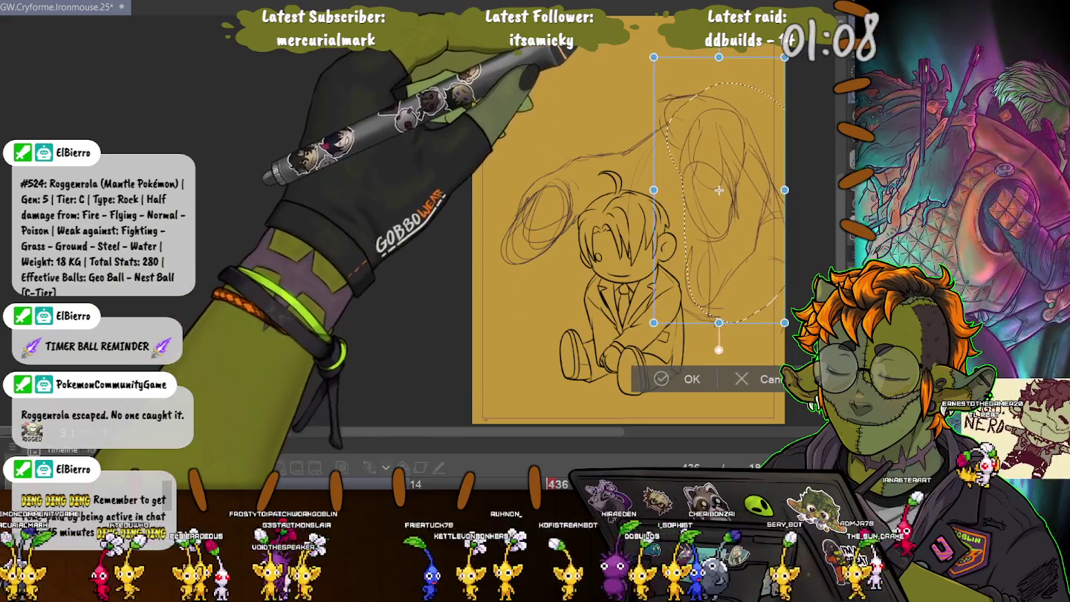
drag(719, 190, 731, 209)
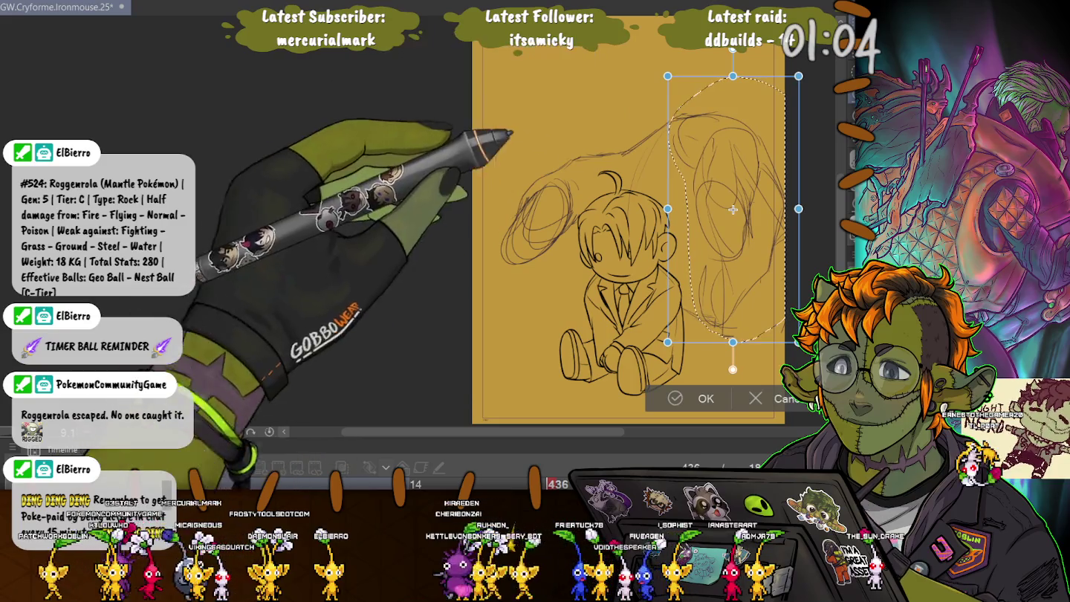
key(Return)
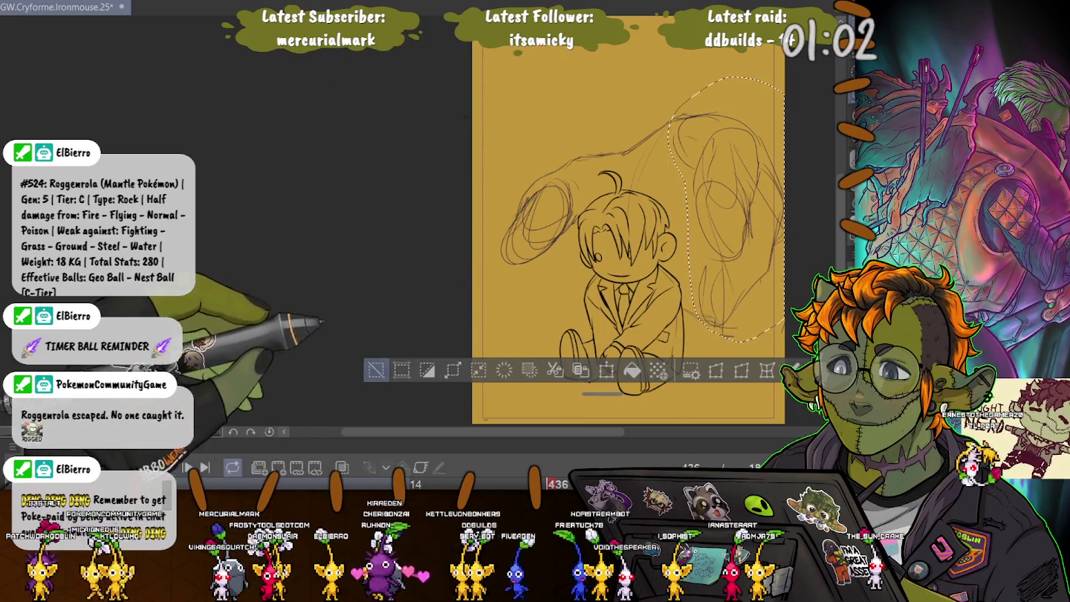
key(ctrl+d)
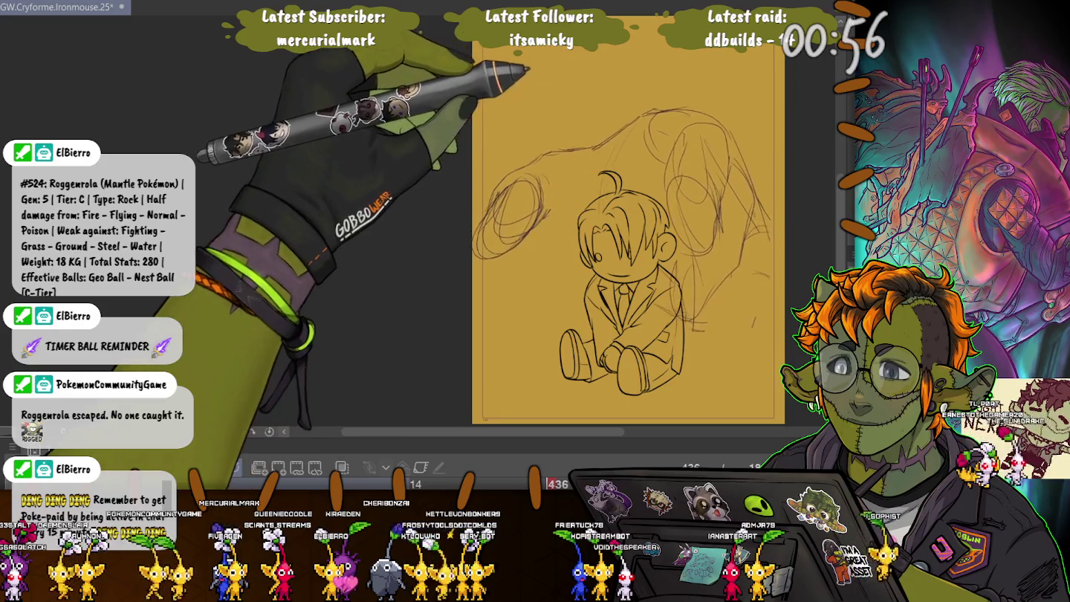
Step: Nudge the sketch layer right and scribble dense finger ovals at the upper left
drag(669, 223, 680, 225)
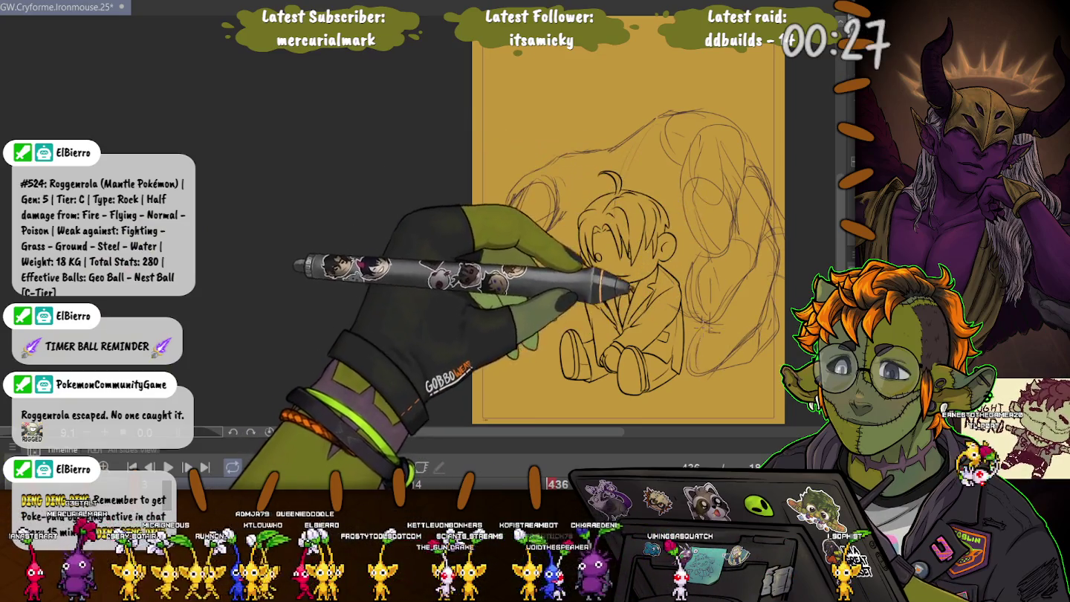
drag(519, 208, 562, 240)
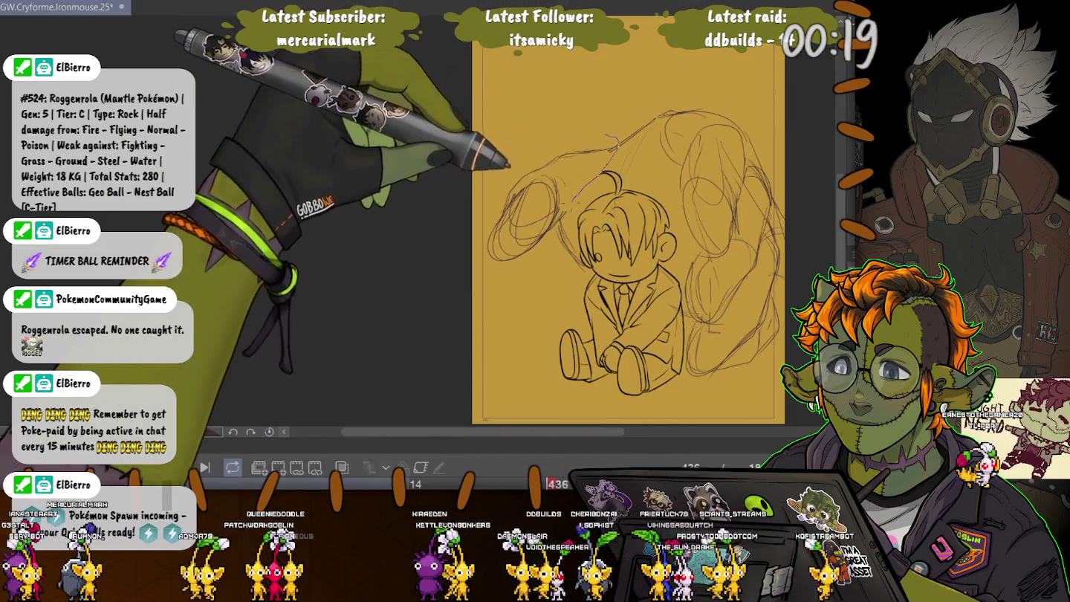
Step: Lasso the upper-left finger sketch and transform it slightly left and up with a tilt
drag(555, 108, 476, 286)
key(ctrl+t)
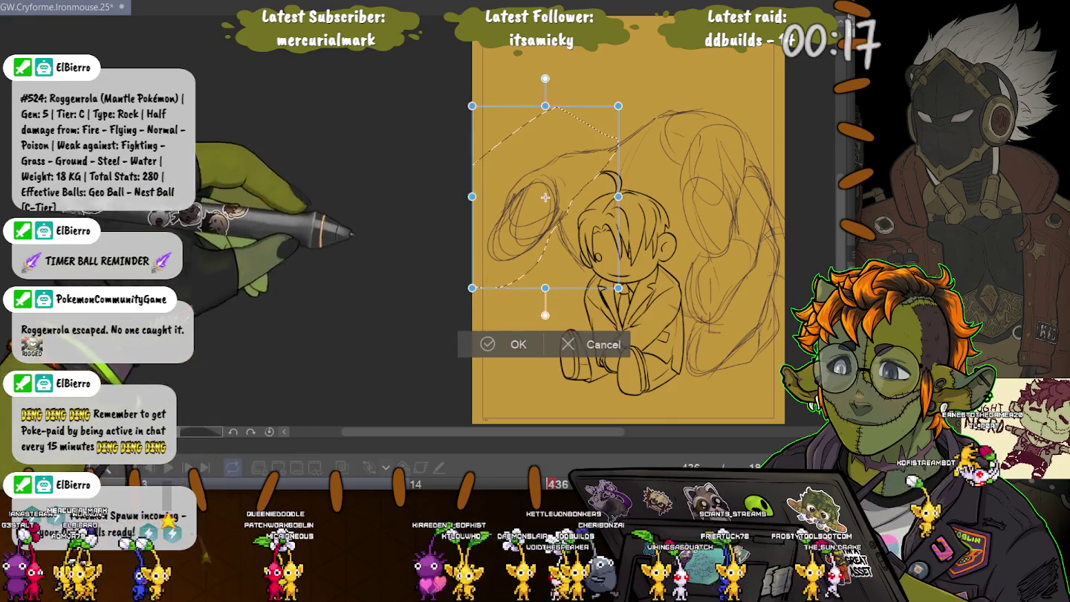
mouse_move(538, 205)
mouse_down()
mouse_move(524, 202)
mouse_move(536, 219)
mouse_up()
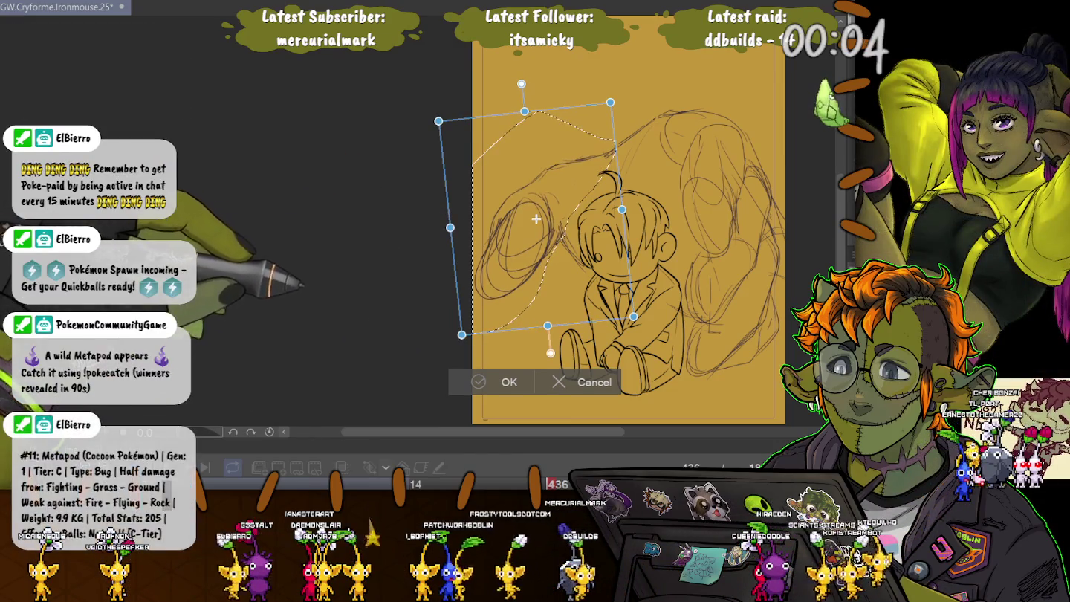
key(Return)
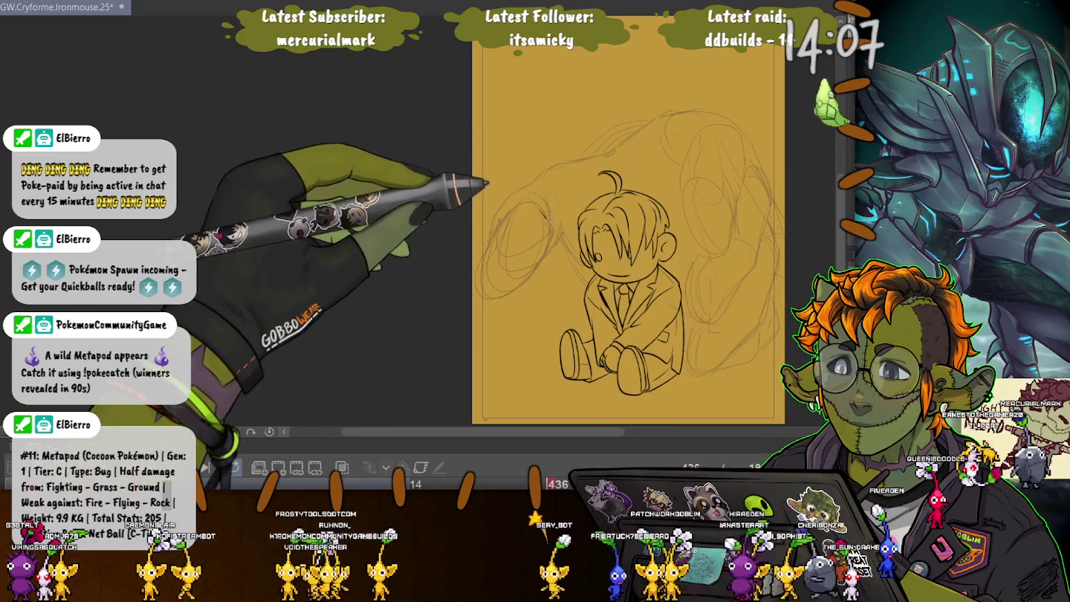
Step: Ink bold lines for the left finger arc, the top-left curve and the right outline
drag(545, 217, 519, 296)
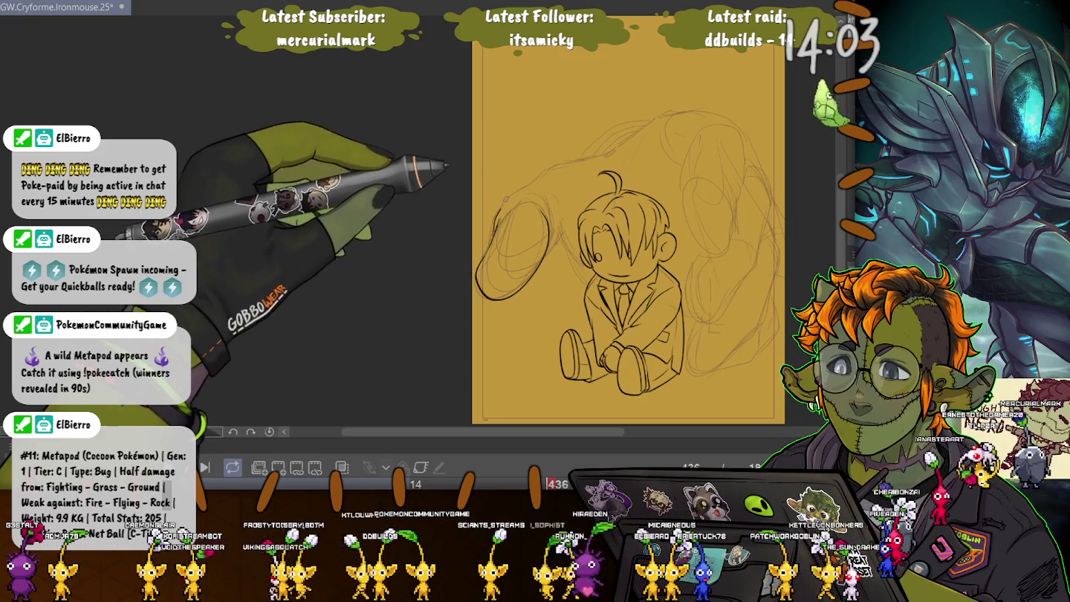
drag(516, 182, 610, 157)
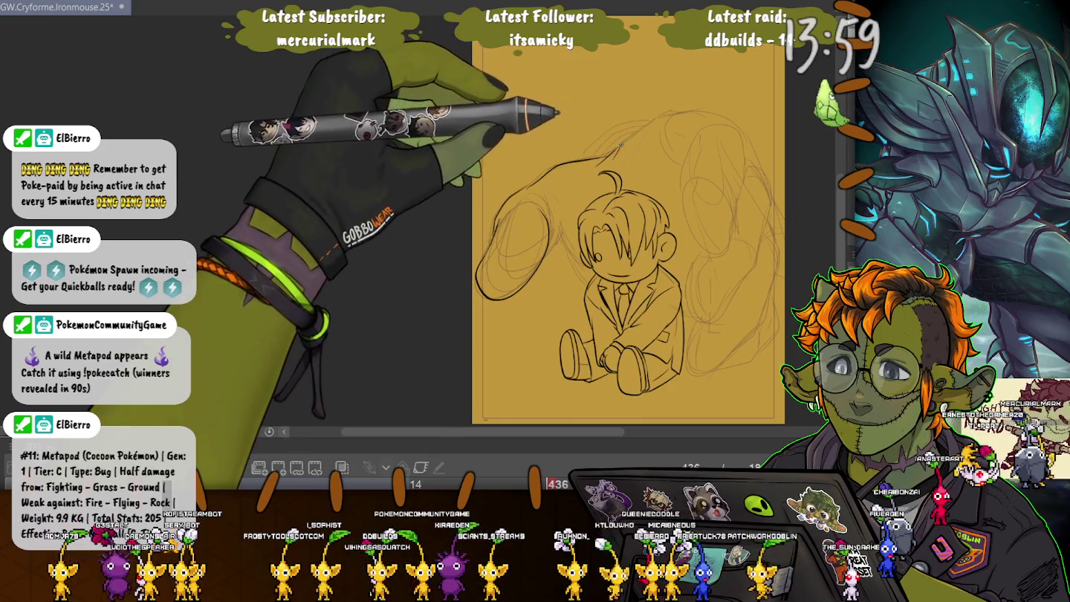
mouse_move(653, 117)
mouse_down()
mouse_move(705, 112)
mouse_move(744, 189)
mouse_move(713, 252)
mouse_up()
drag(603, 186, 619, 180)
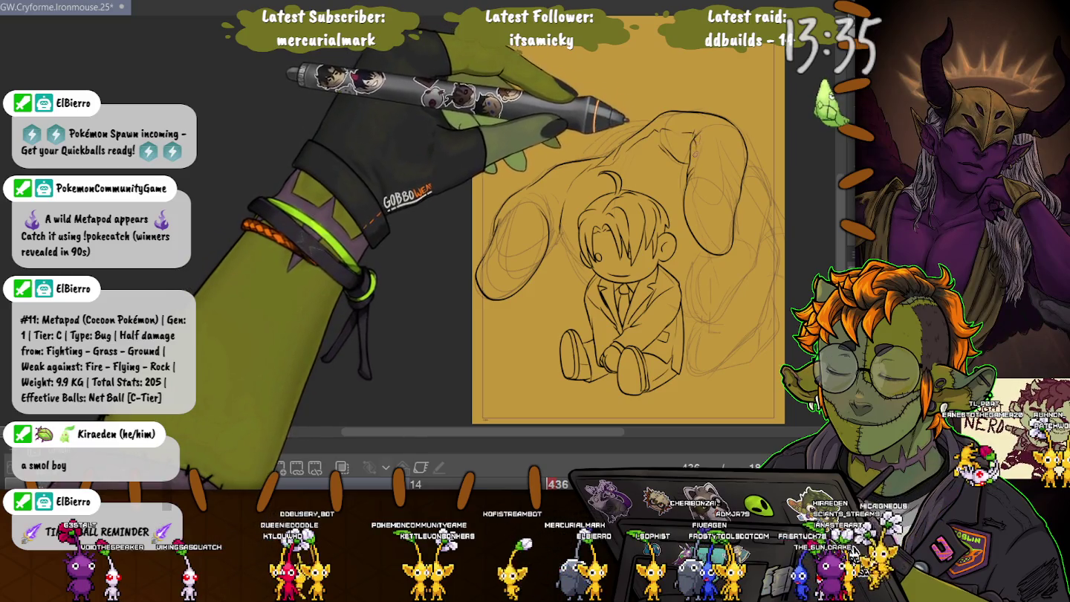
Step: Ink the clean outline running down-left from the hand's top edge
drag(654, 120, 507, 190)
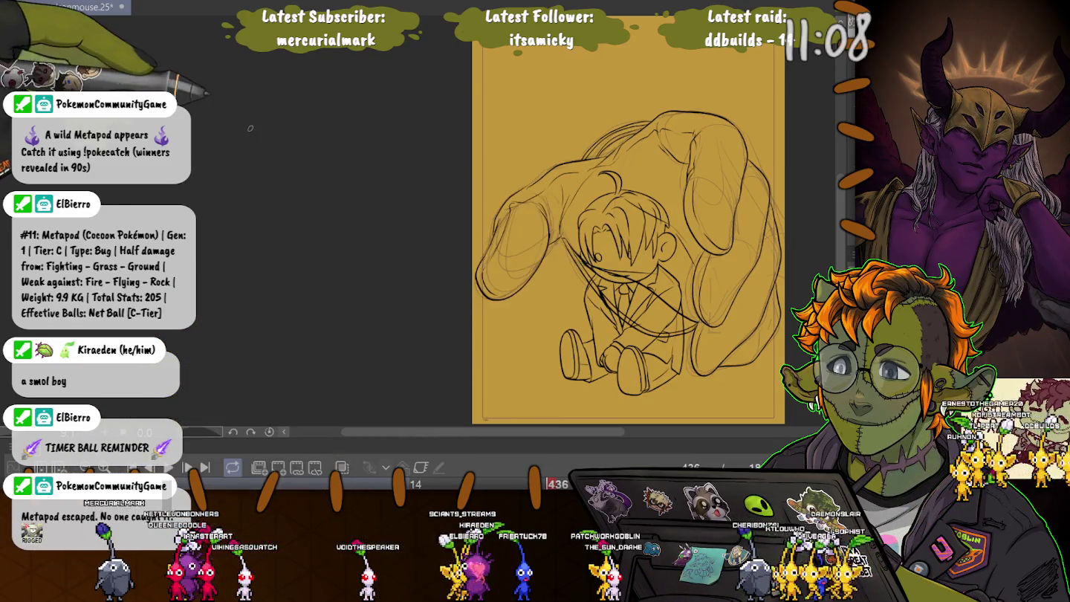
scroll(628, 260, down, 5)
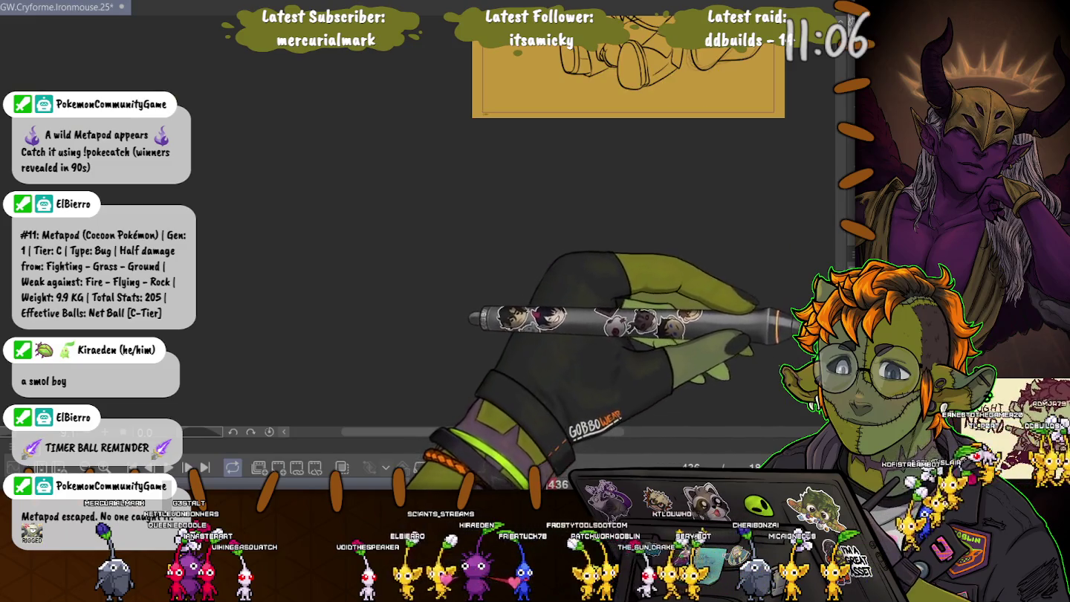
scroll(630, 186, up, 4)
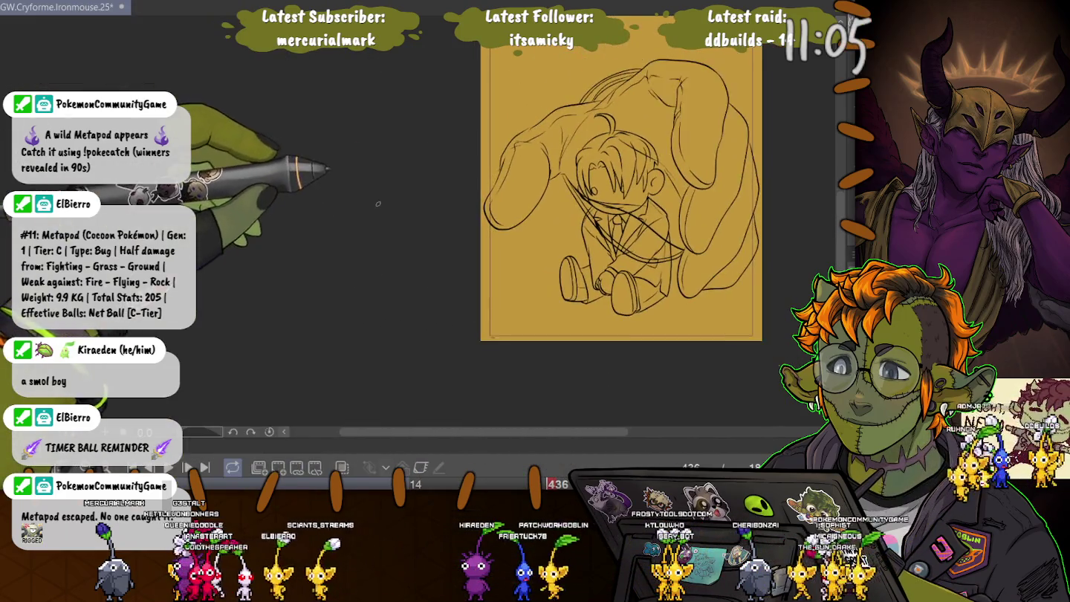
scroll(636, 193, down, 2)
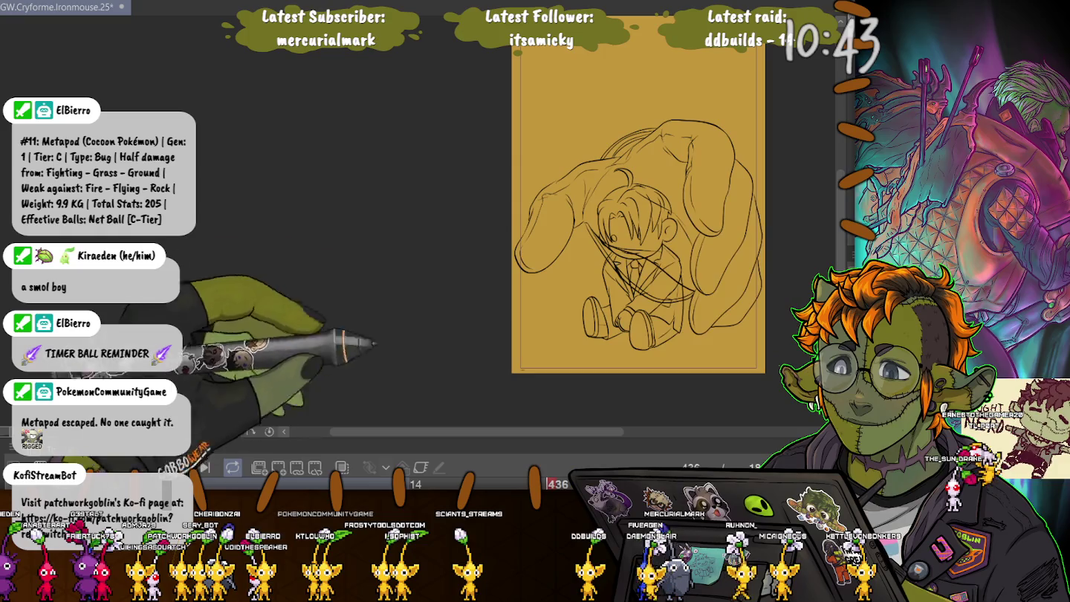
drag(404, 446, 405, 191)
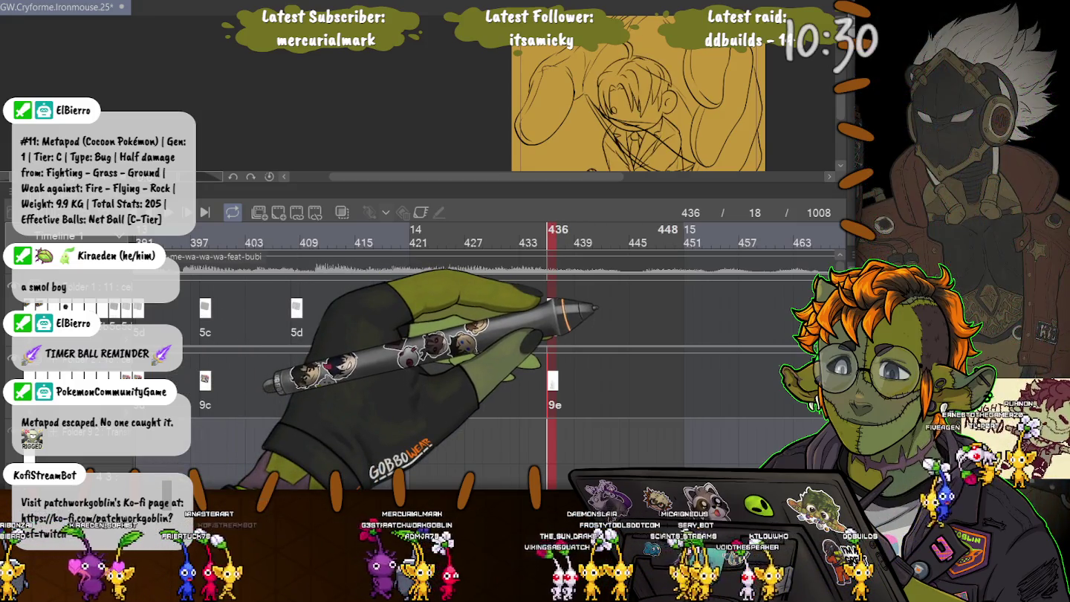
Step: Save the animation file with Ctrl+S
scroll(483, 357, down, 3)
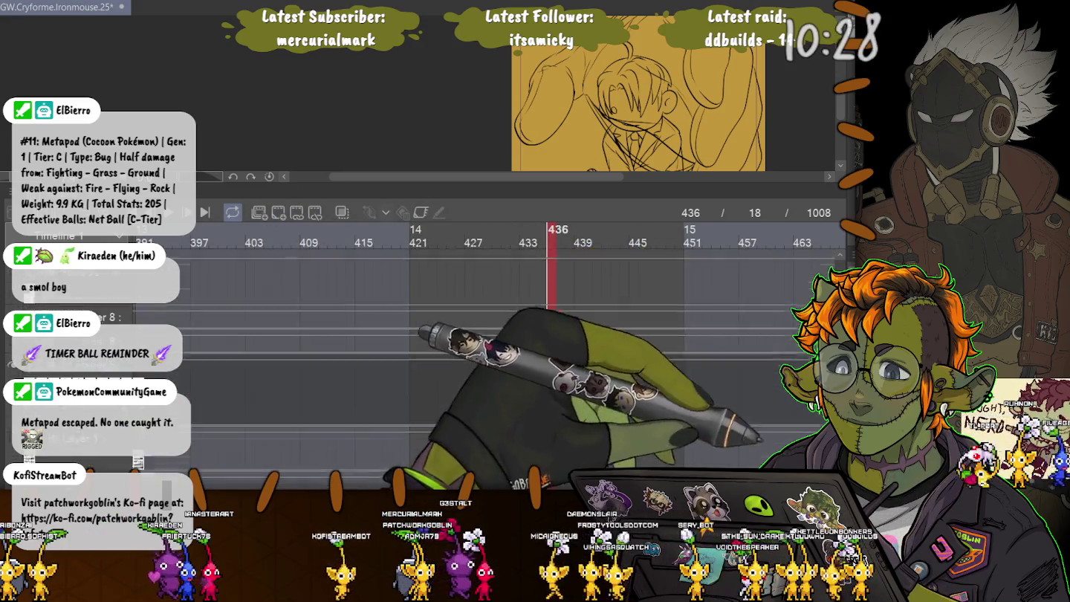
scroll(492, 316, down, 2)
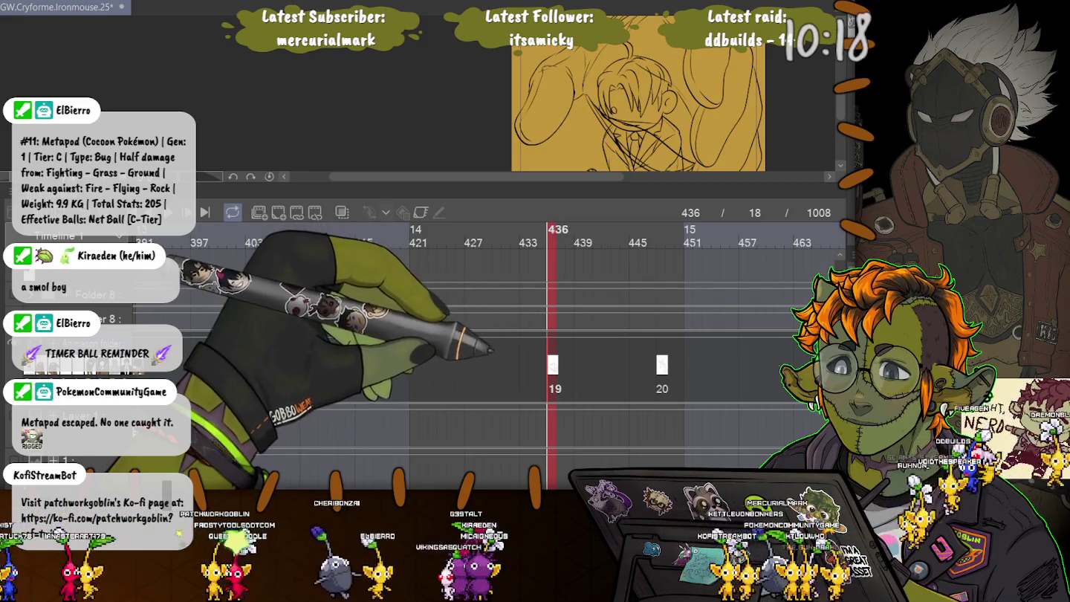
scroll(475, 349, down, 5)
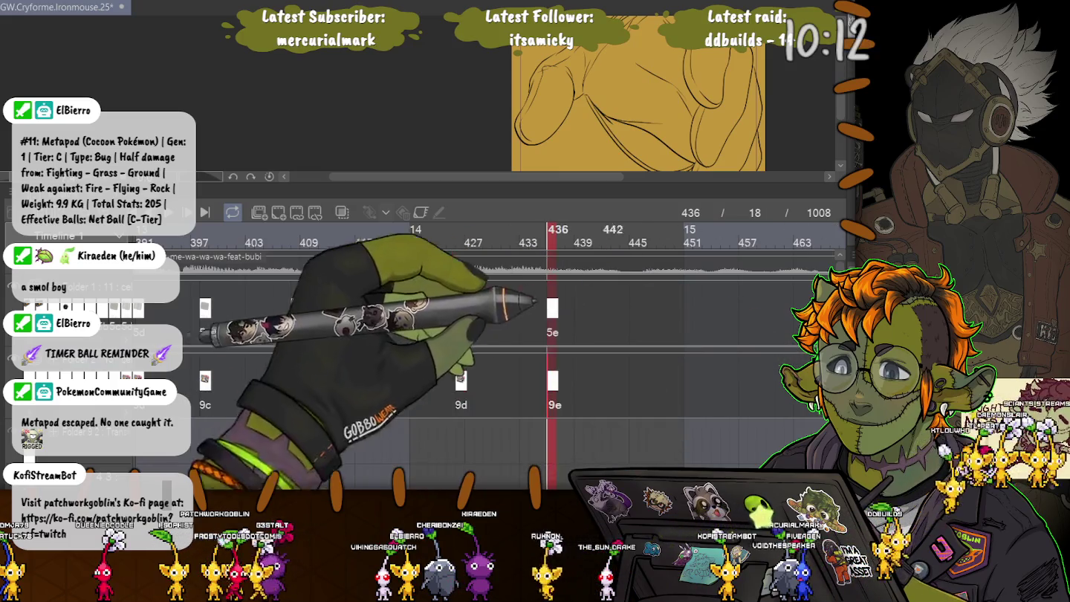
scroll(520, 350, down, 5)
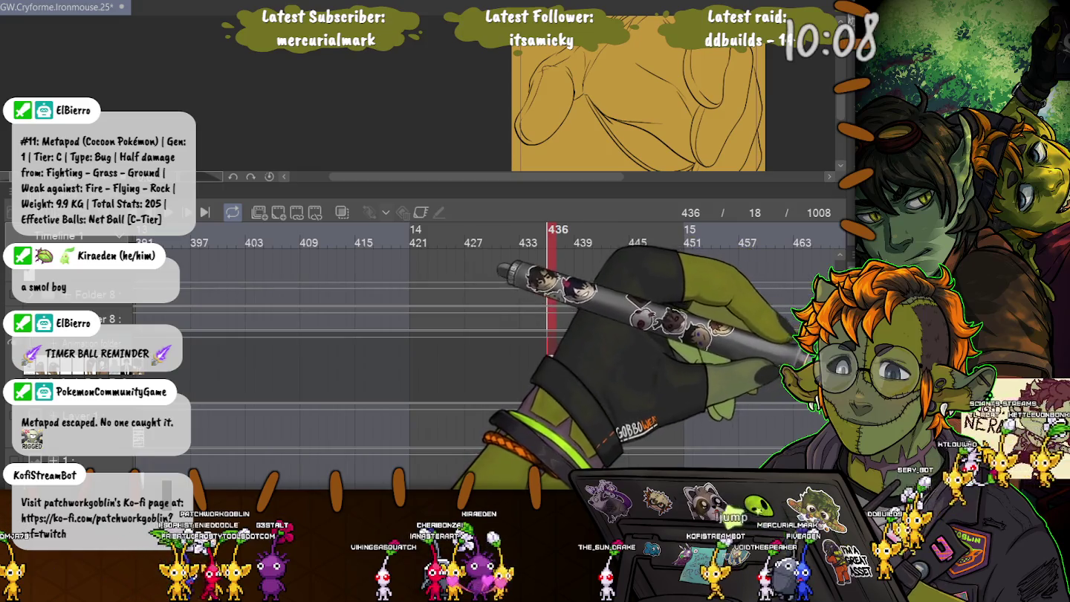
key(ctrl+s)
Step: Shrink the Timeline panel and zoom so the whole giant hand sketch fills the canvas
key(ctrl+minus)
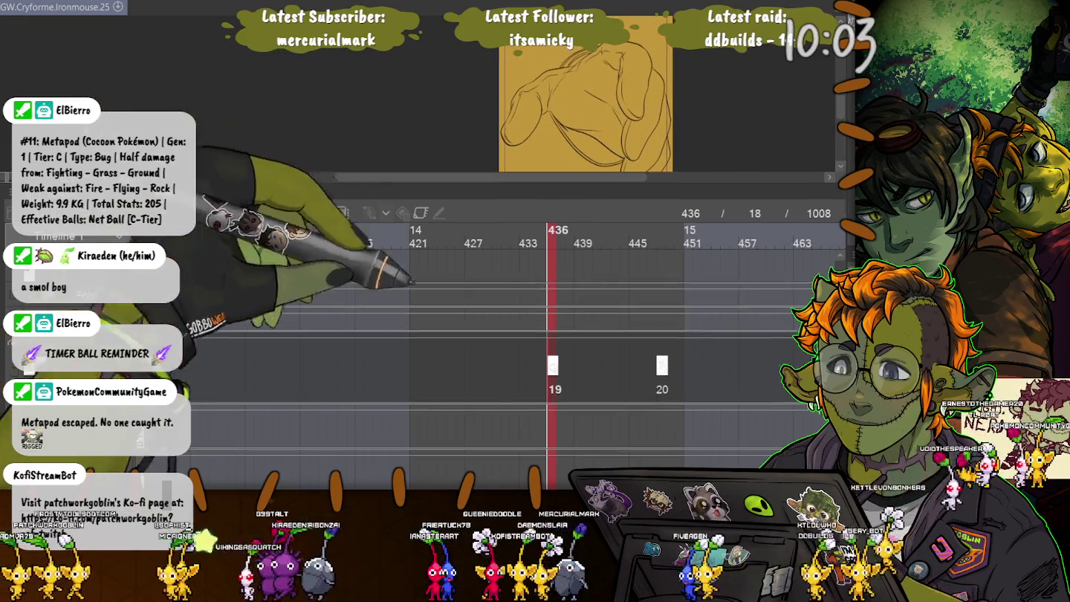
drag(438, 190, 439, 385)
key(ctrl+plus)
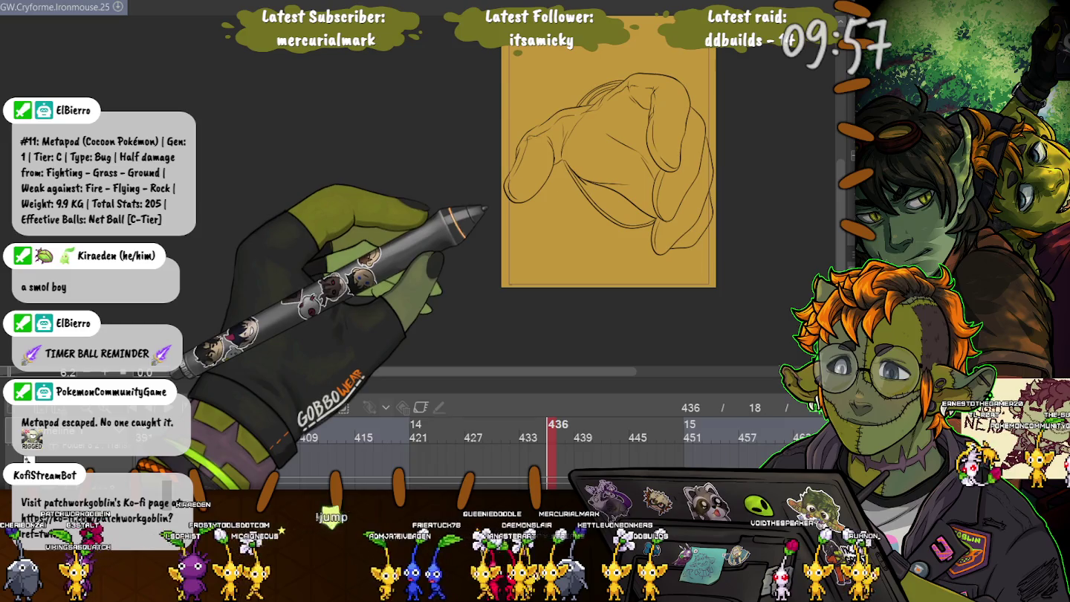
Step: Select the hand by inverting a mustard-background selection, fill it white, and deselect
click(534, 252)
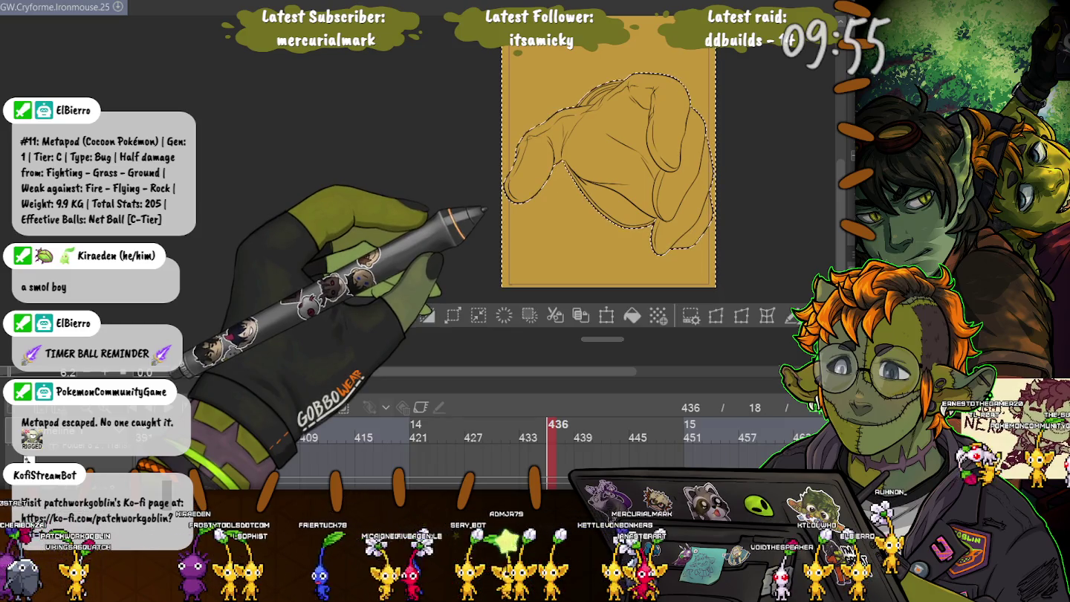
key(ctrl+shift+i)
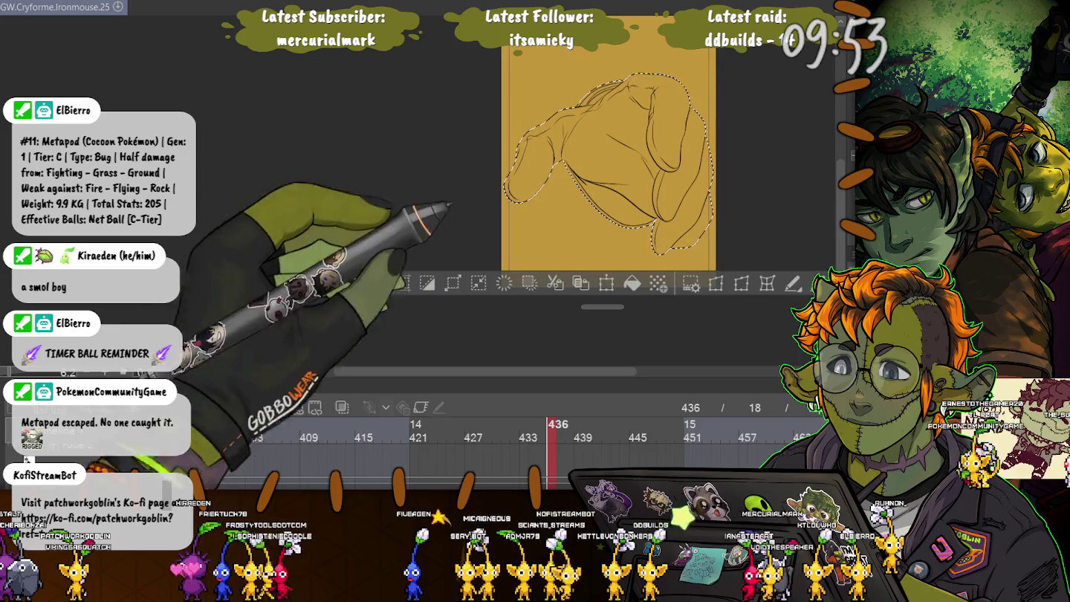
key(ctrl+plus)
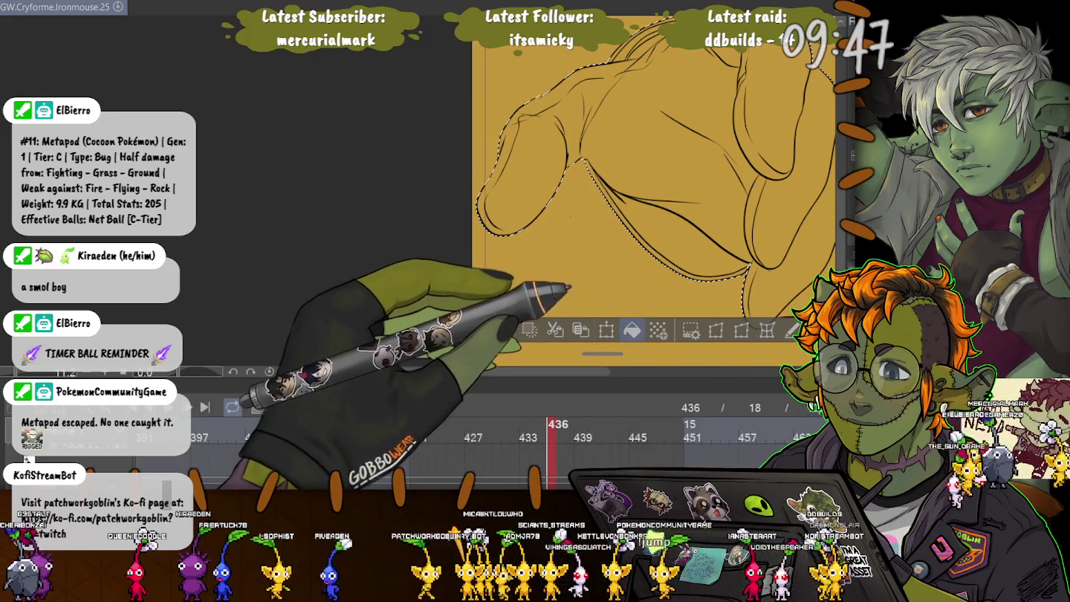
click(633, 330)
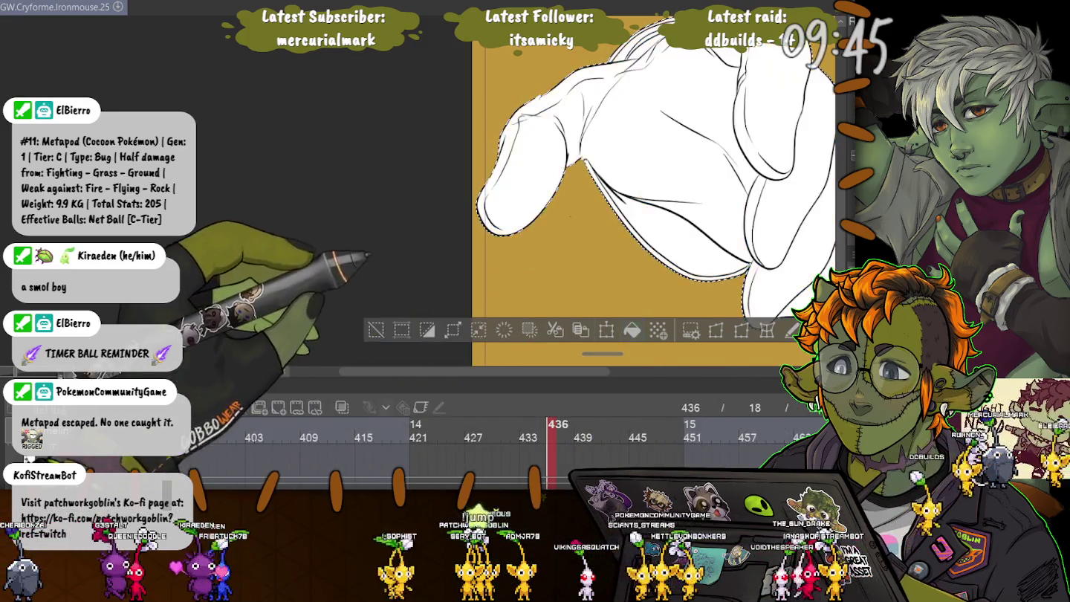
key(ctrl+d)
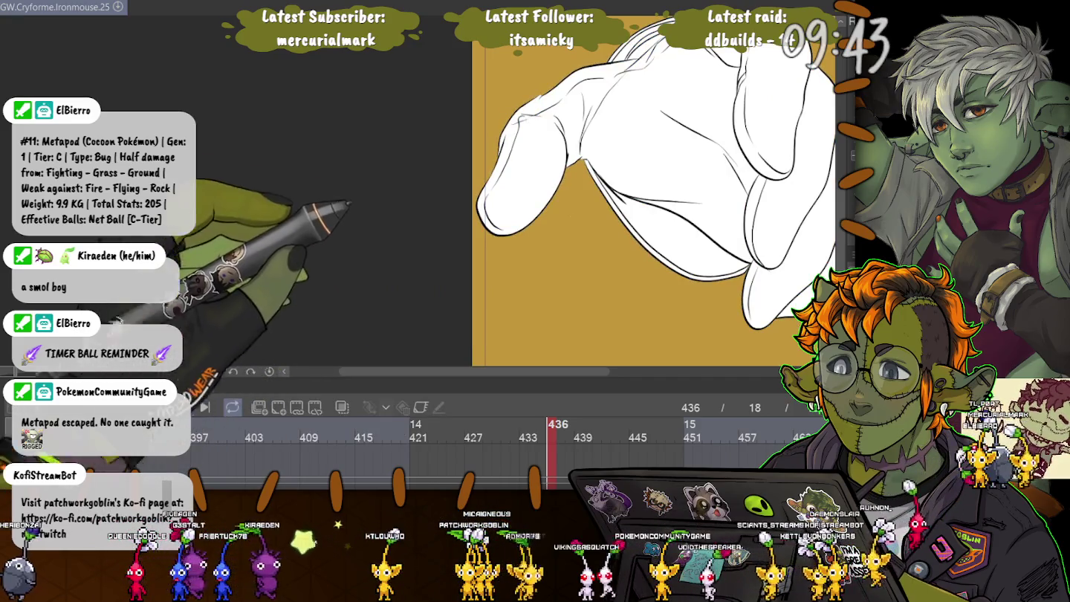
Step: Draw the sleeve fold lines, paint the black gap inside the hand, and fill the cuff brown
drag(669, 186, 569, 189)
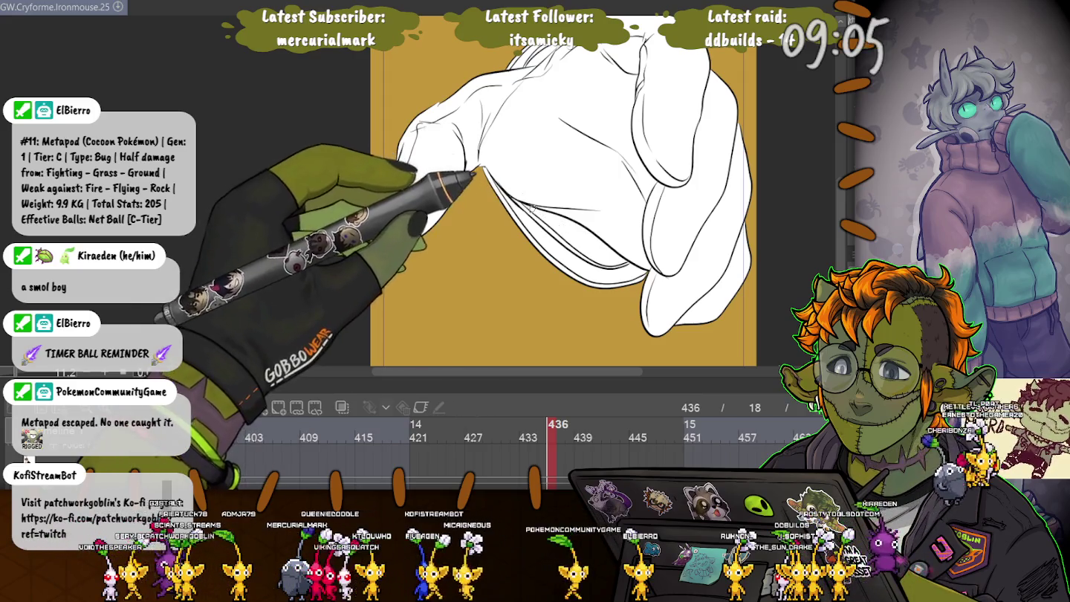
drag(608, 244, 568, 261)
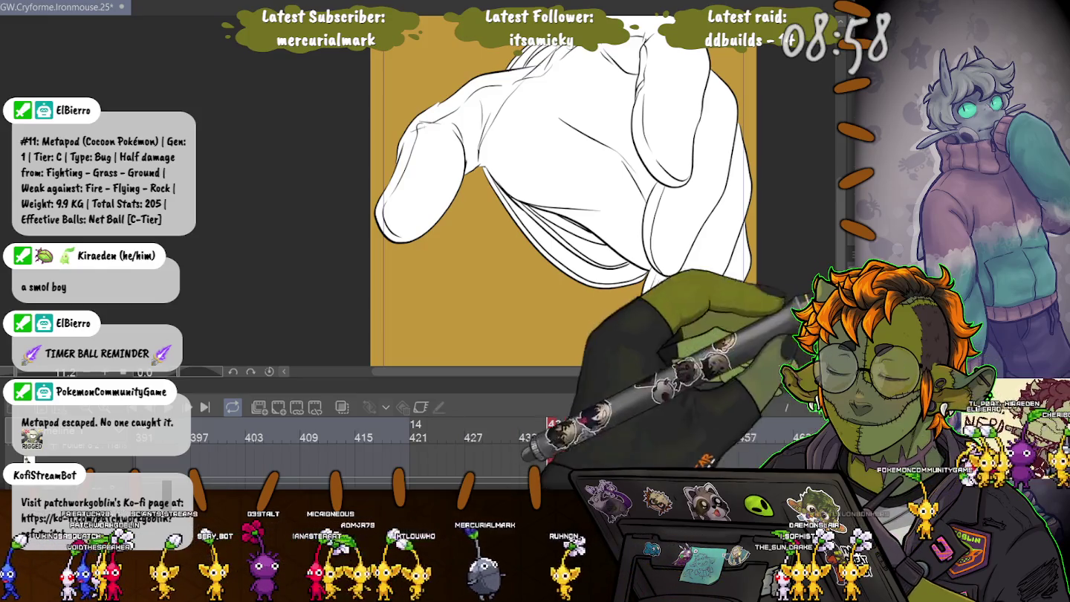
drag(605, 239, 525, 214)
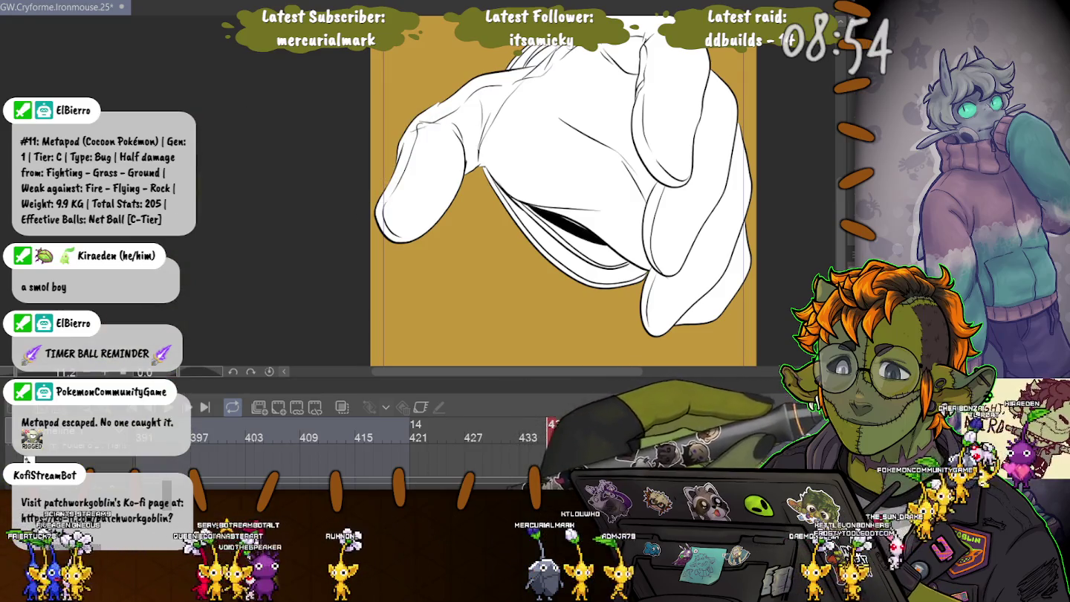
click(579, 257)
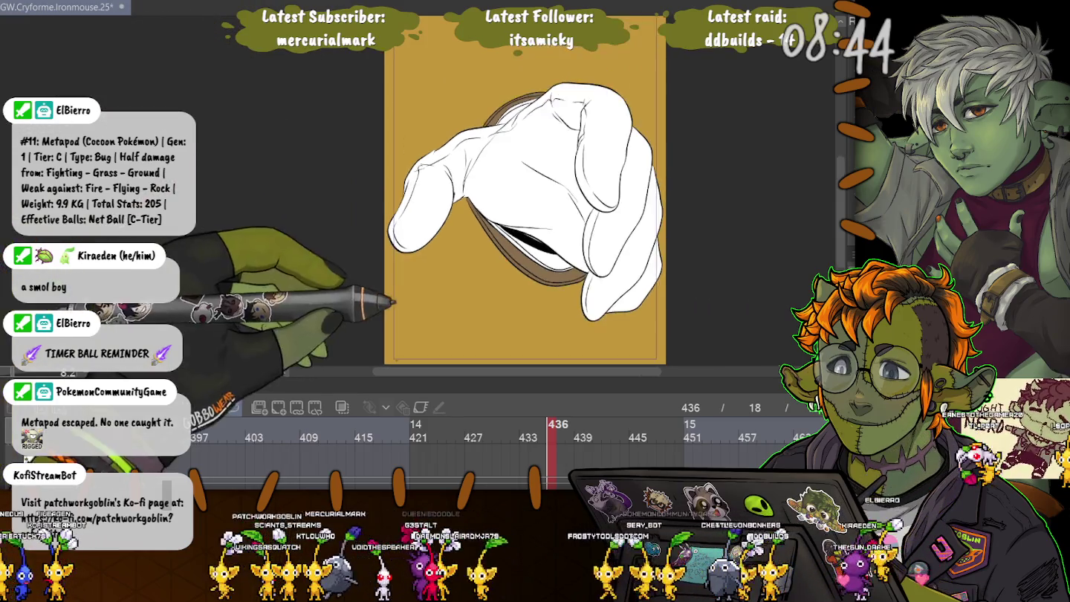
Step: Zoom out to the whole hand and enlarge the Timeline to show more tracks
key(ctrl+minus)
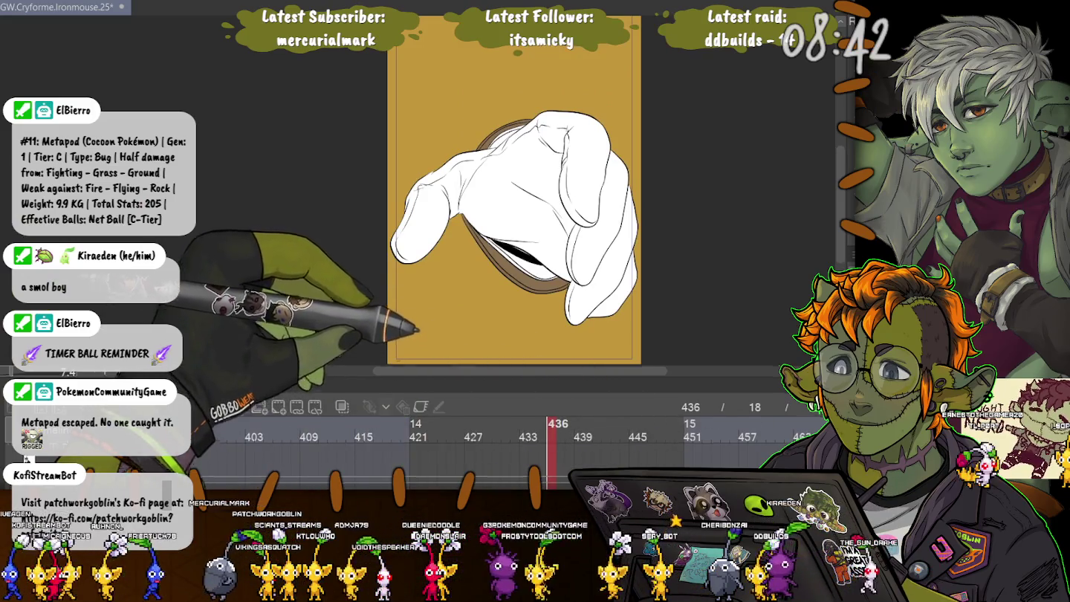
drag(520, 383, 520, 265)
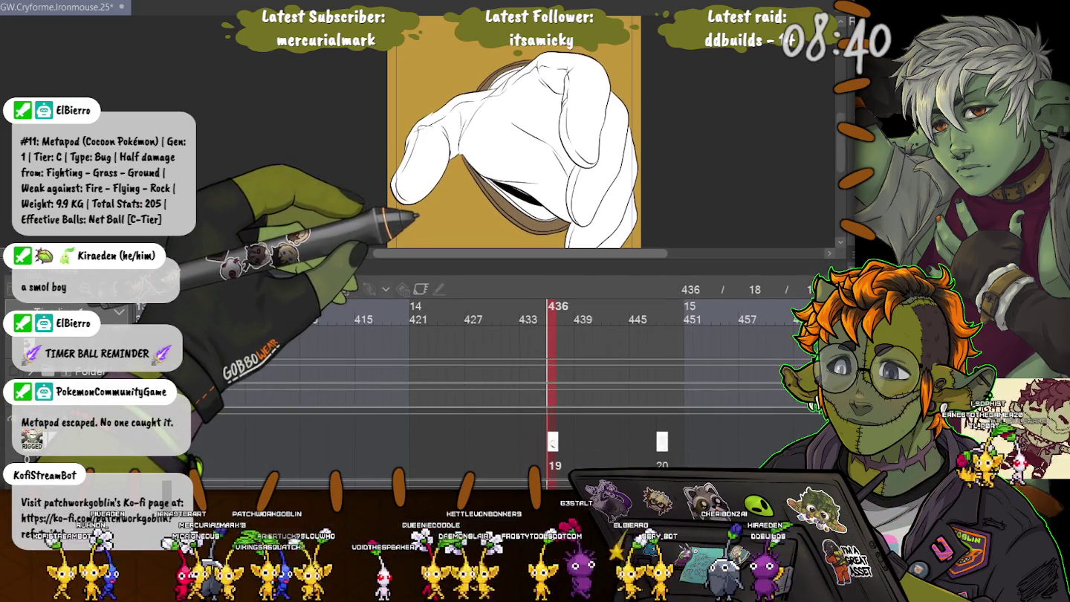
key(Delete)
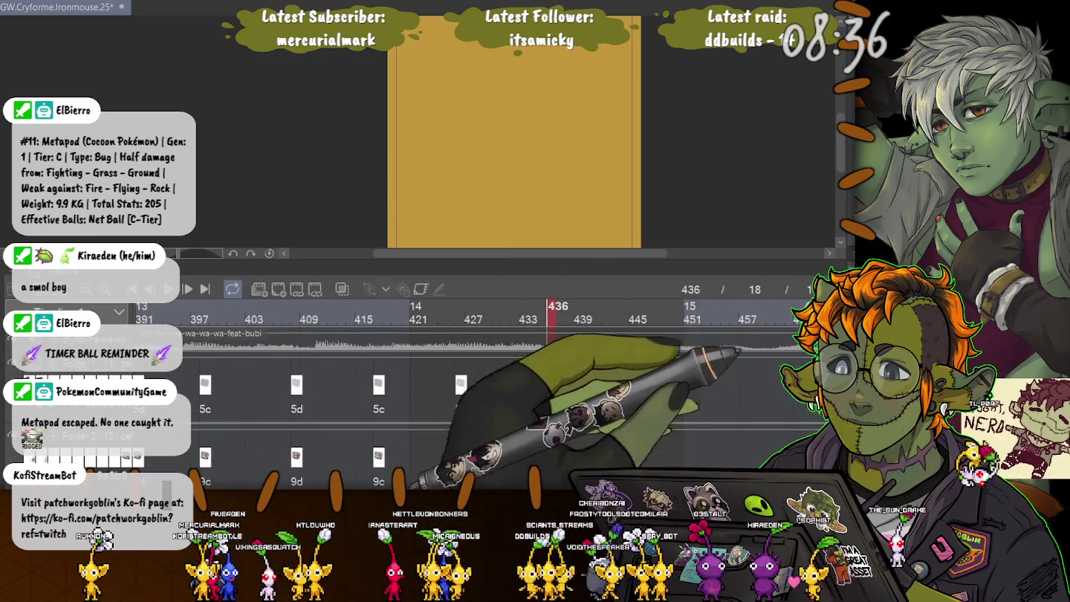
Step: Select the seated boy on frame 436, fill him flat white, and clear the selection
key(ctrl+z)
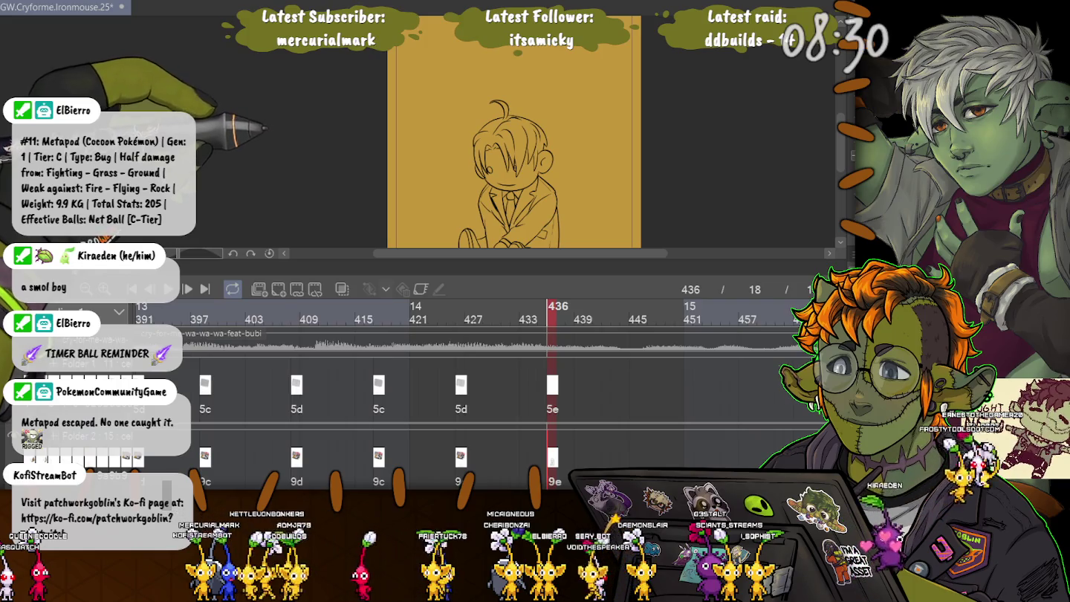
key(ctrl+a)
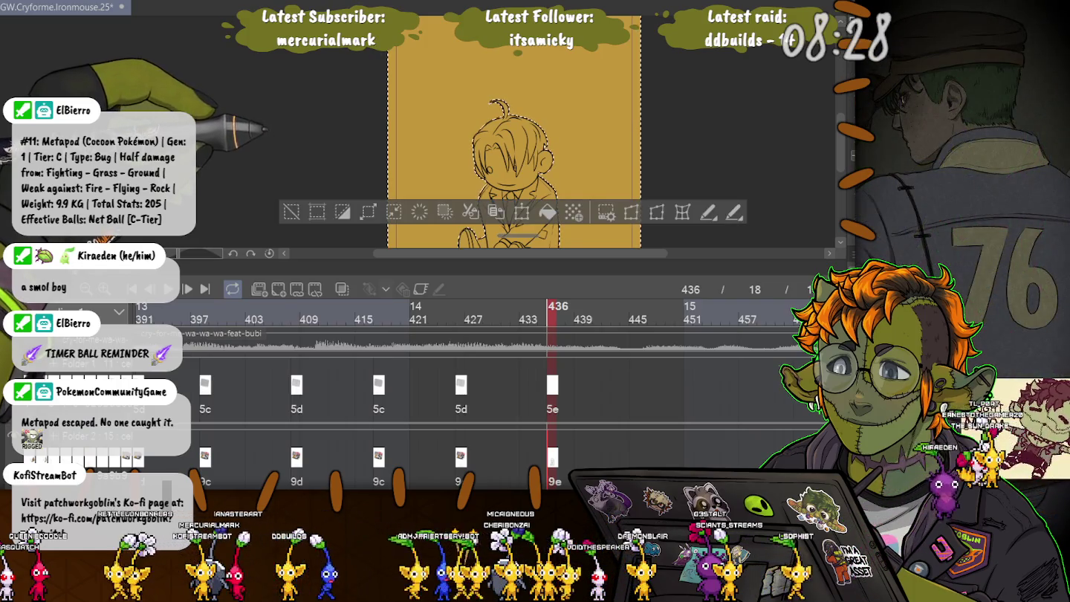
scroll(520, 134, down, 2)
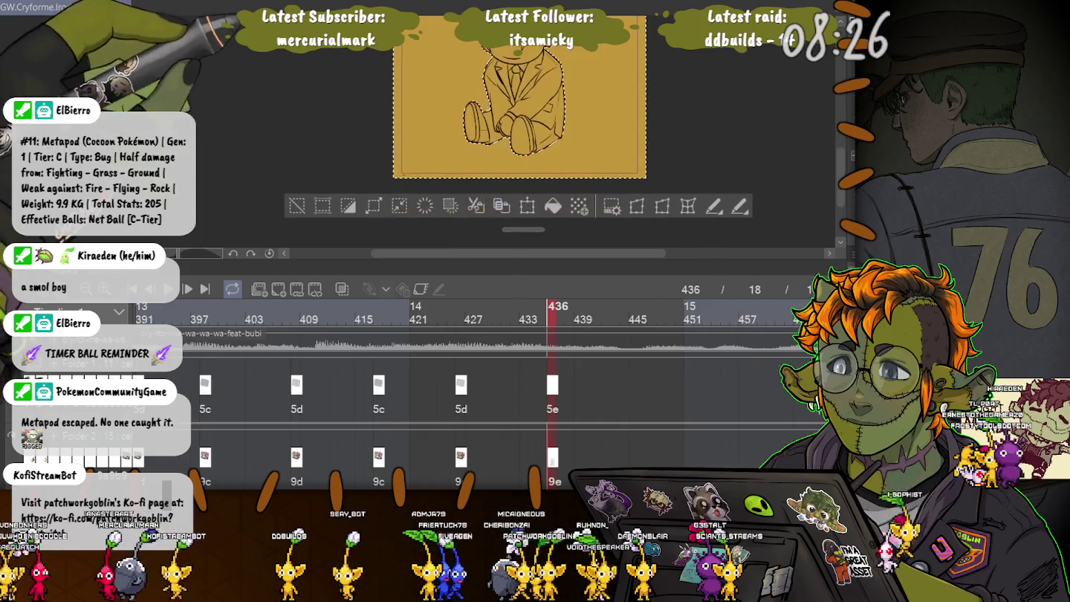
scroll(519, 133, up, 2)
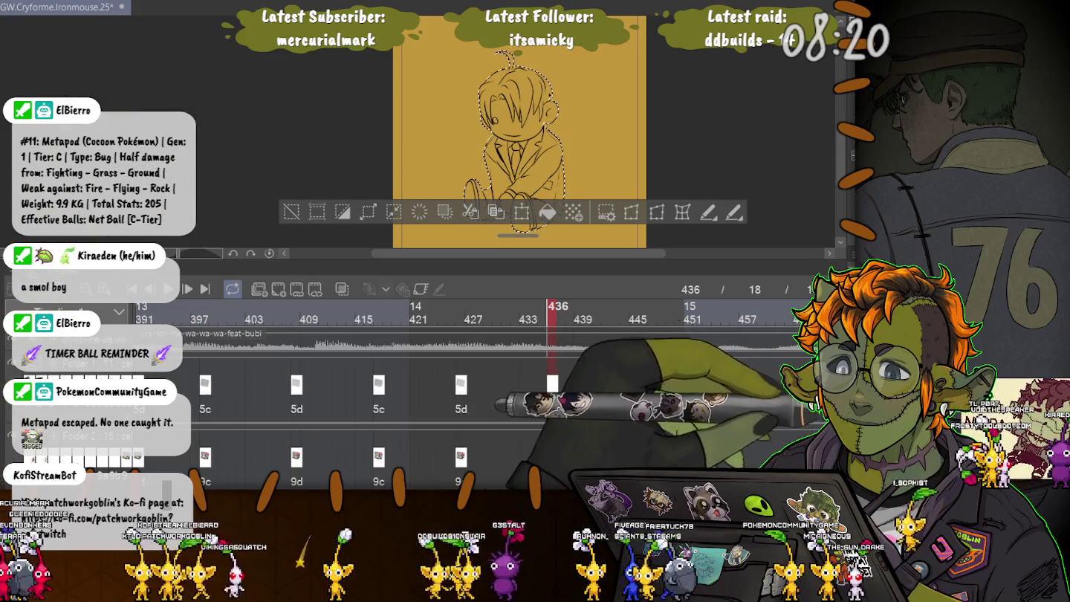
key(alt+BackSpace)
key(ctrl+d)
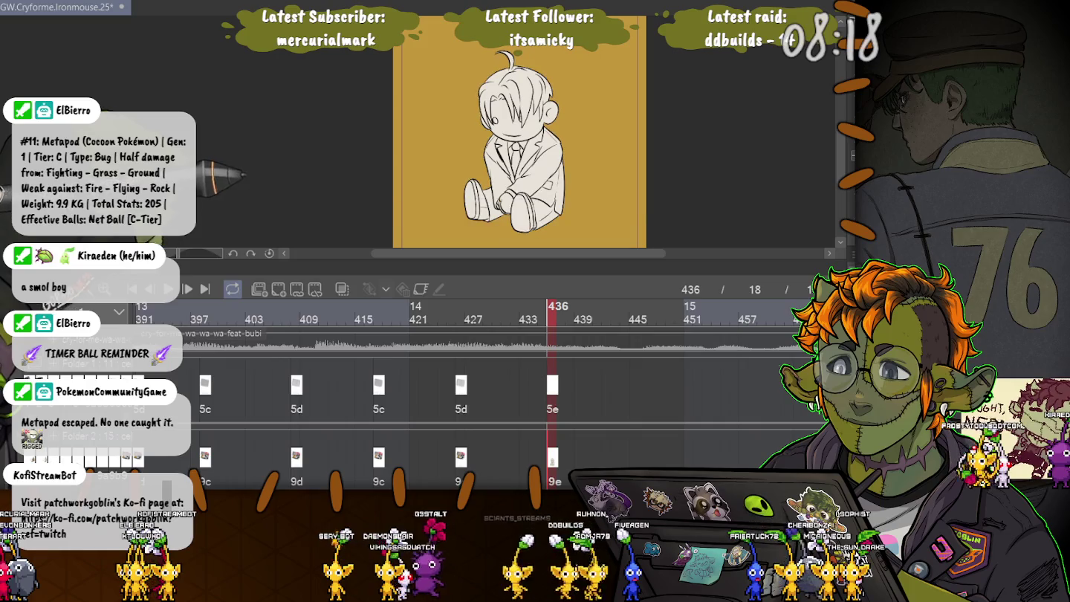
key(ctrl+shift+d)
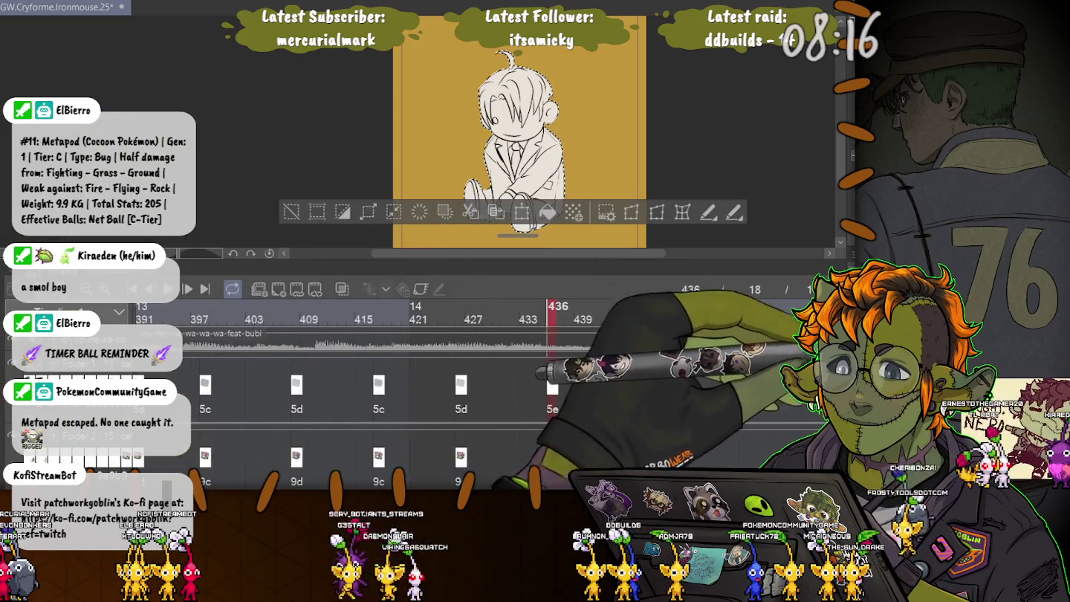
key(ctrl+d)
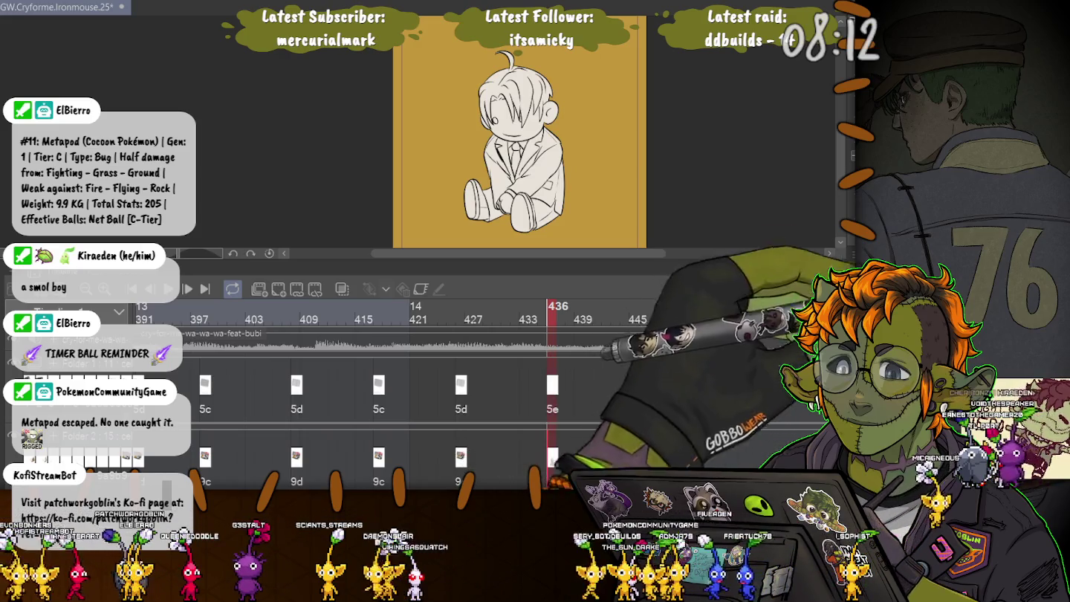
scroll(498, 71, up, 2)
scroll(519, 65, up, 2)
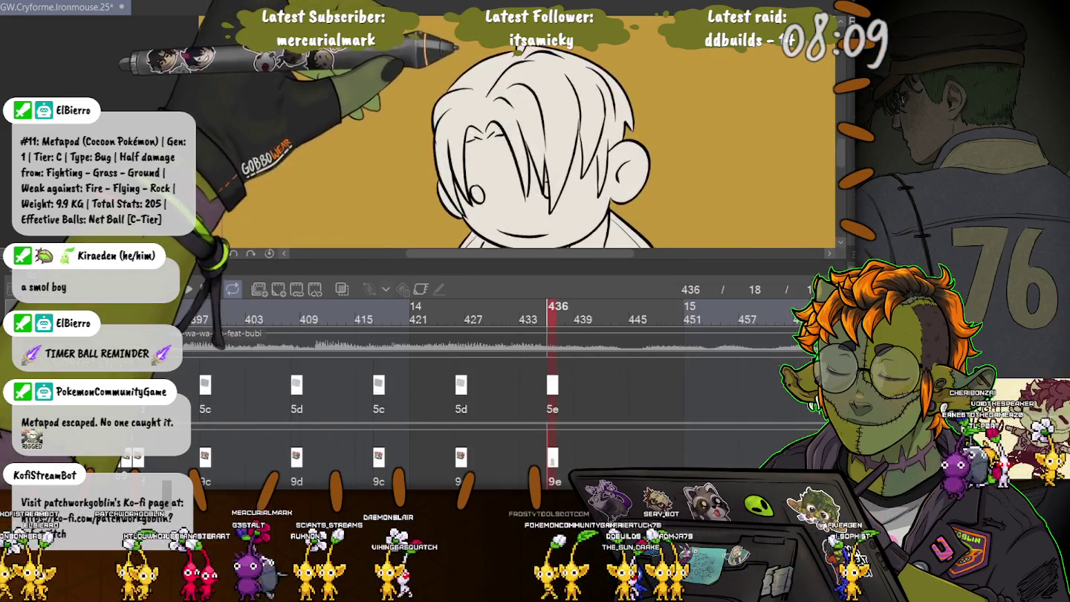
Step: Undo the stray black fill over the head and fill only the boy's hair solid black
key(ctrl+z)
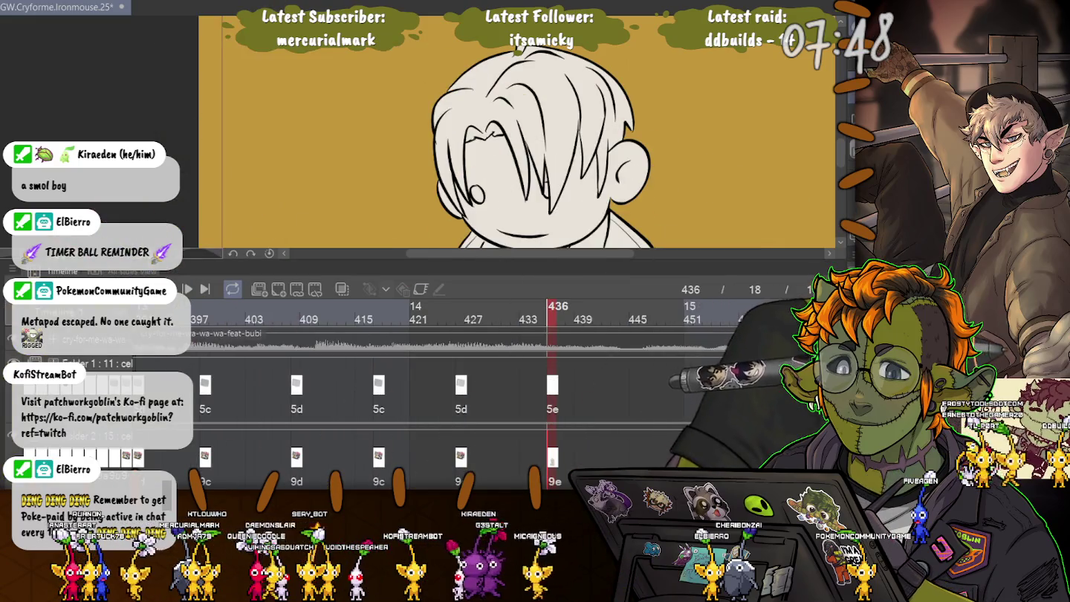
click(491, 76)
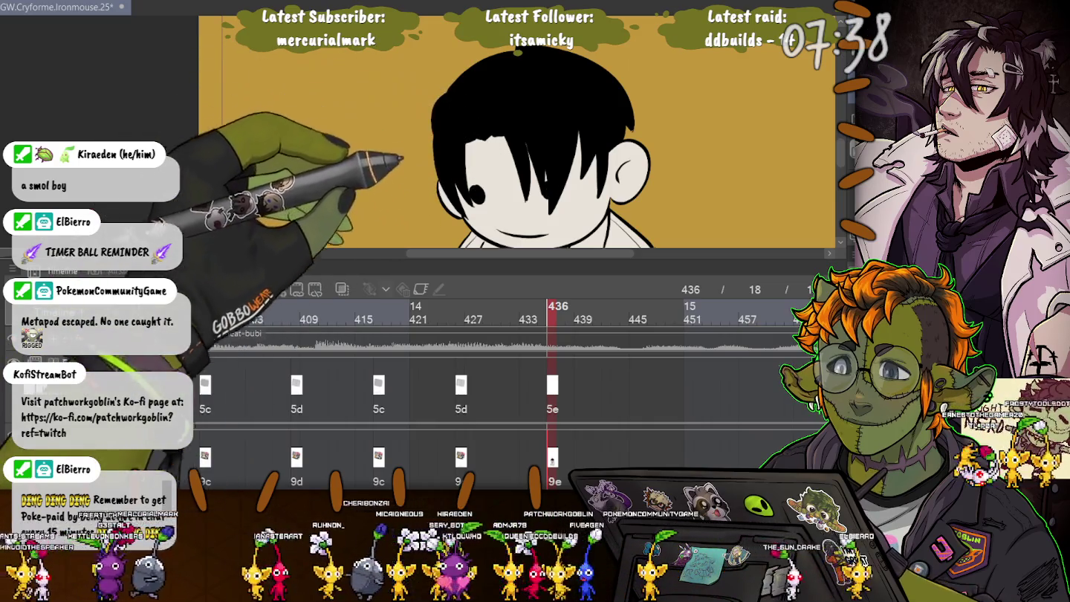
scroll(520, 133, down, 3)
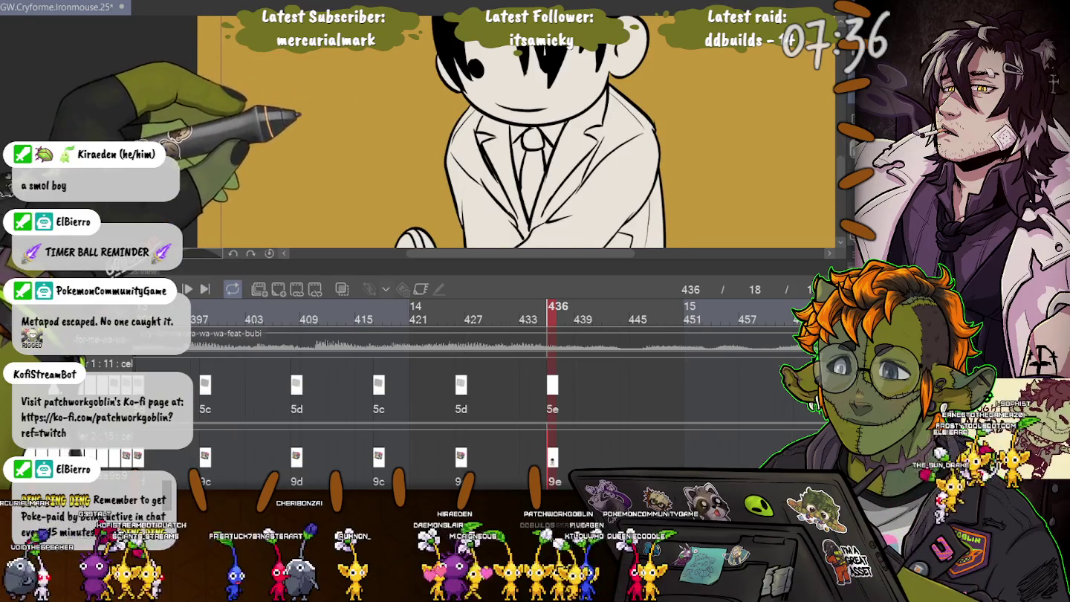
Step: Fill the boy's shoe and both trouser legs with black
scroll(520, 133, down, 2)
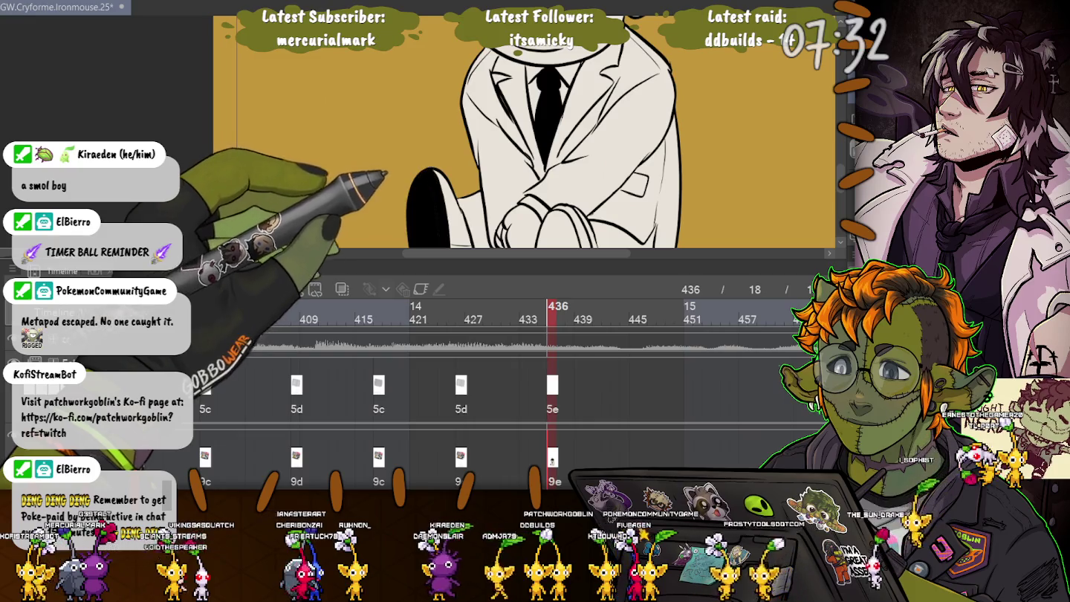
scroll(520, 133, down, 3)
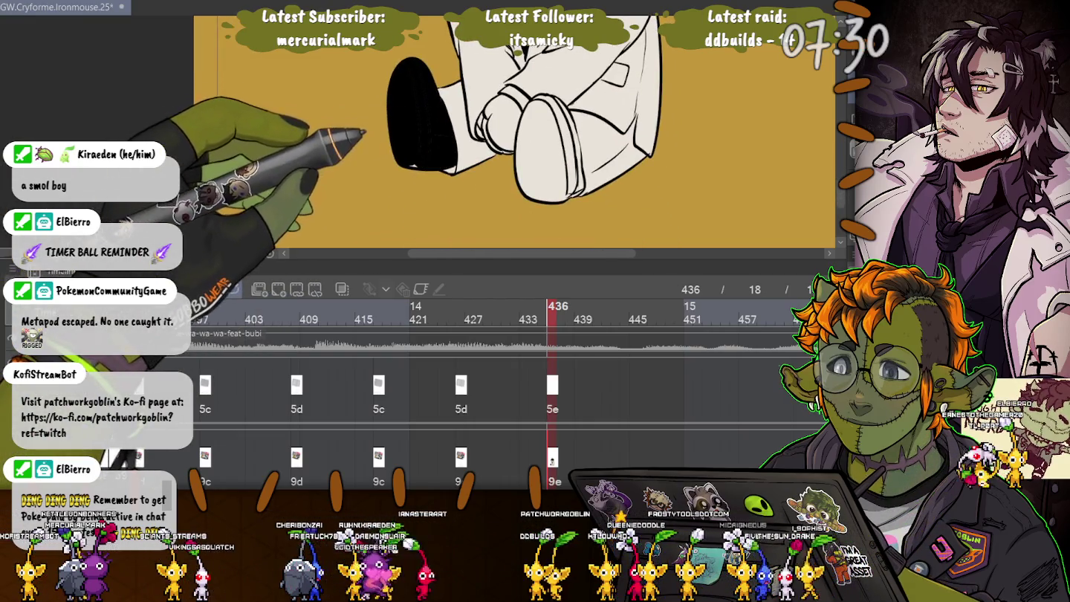
click(550, 149)
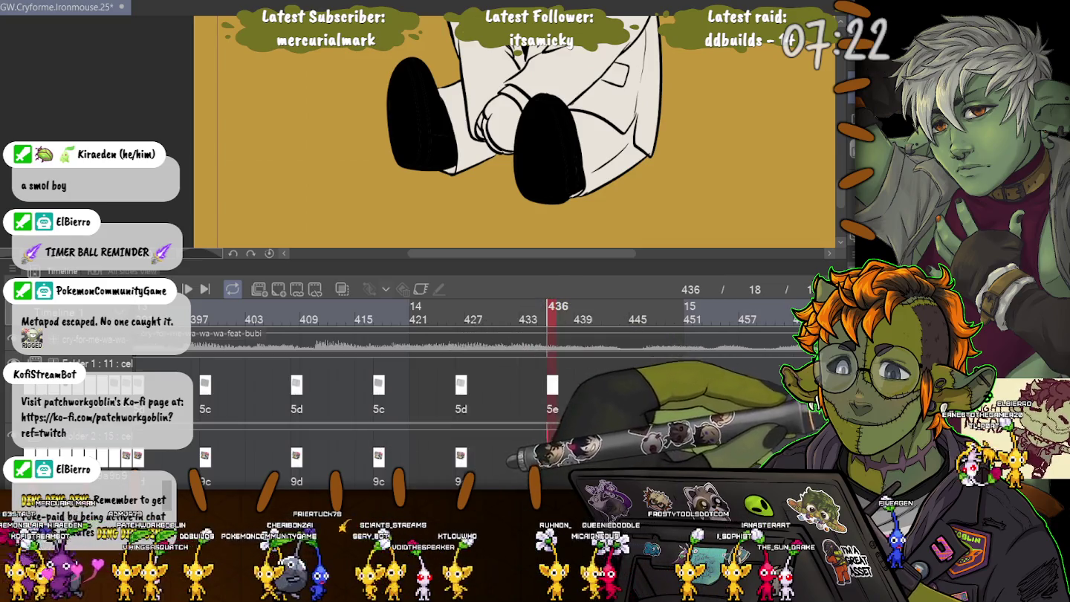
click(587, 111)
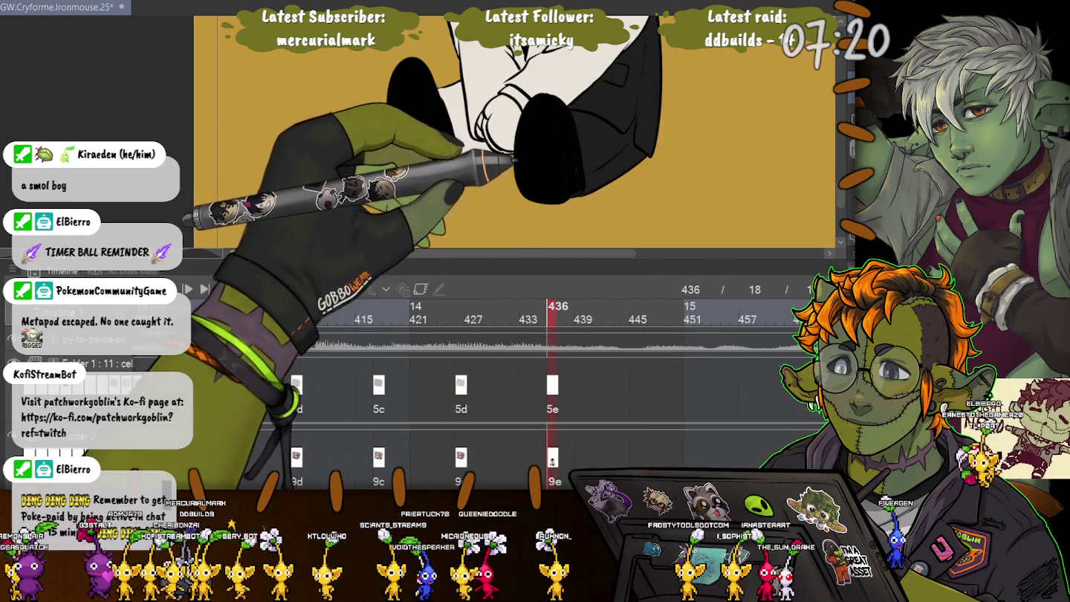
click(457, 111)
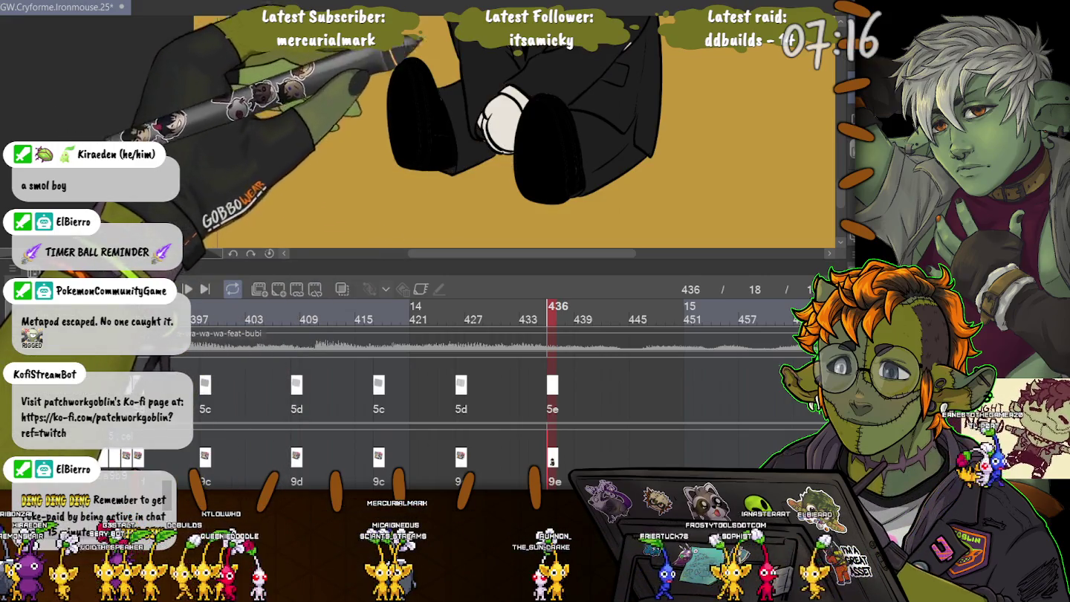
Step: Remove the smiling mouth from the boy's face
scroll(520, 134, up, 3)
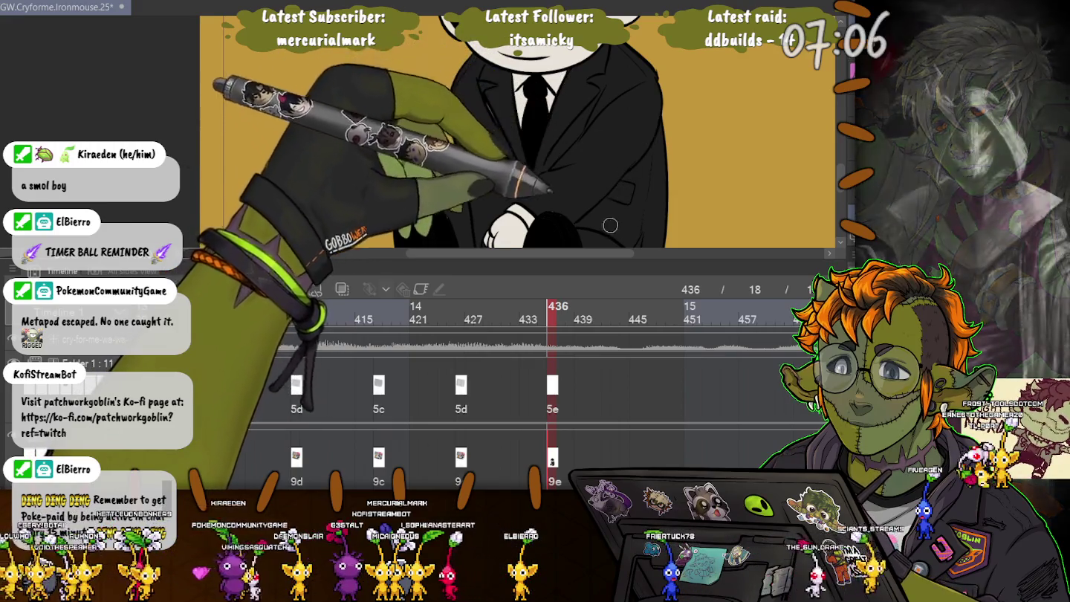
scroll(465, 94, down, 1)
scroll(420, 113, down, 3)
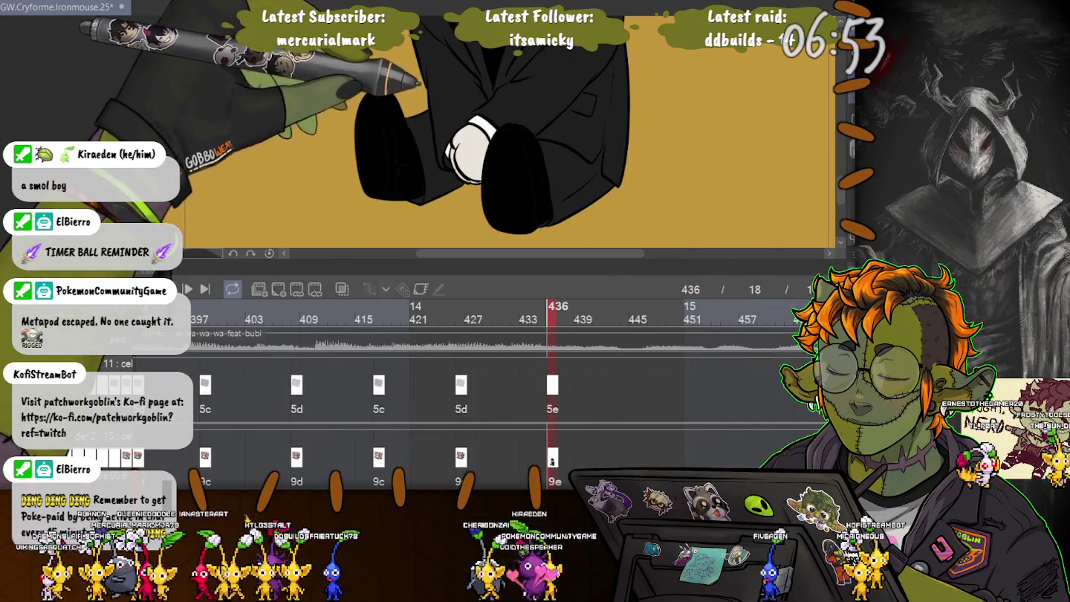
scroll(505, 134, up, 5)
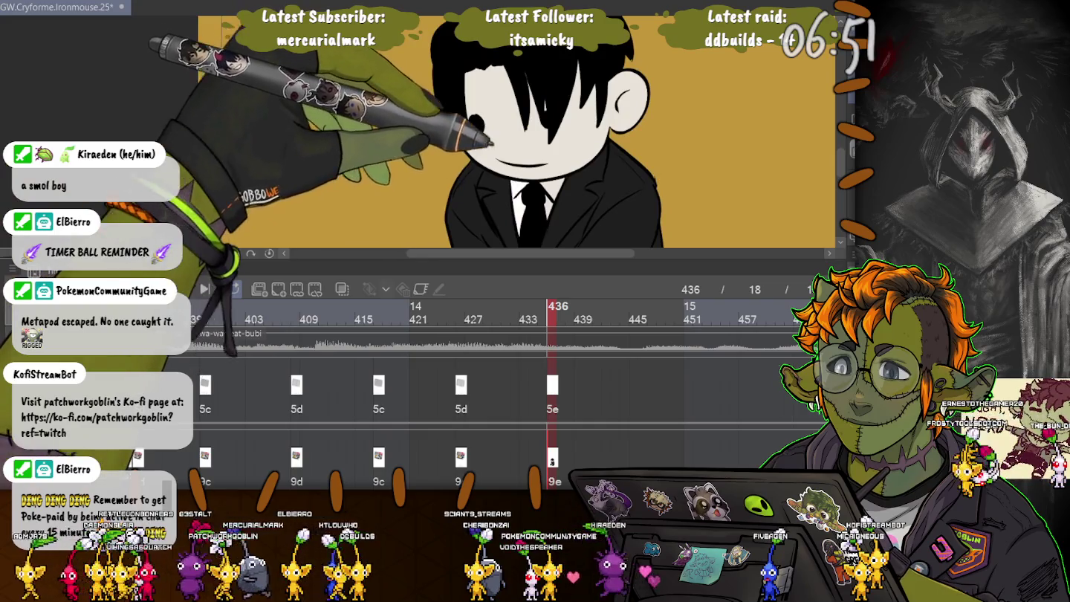
scroll(520, 134, up, 2)
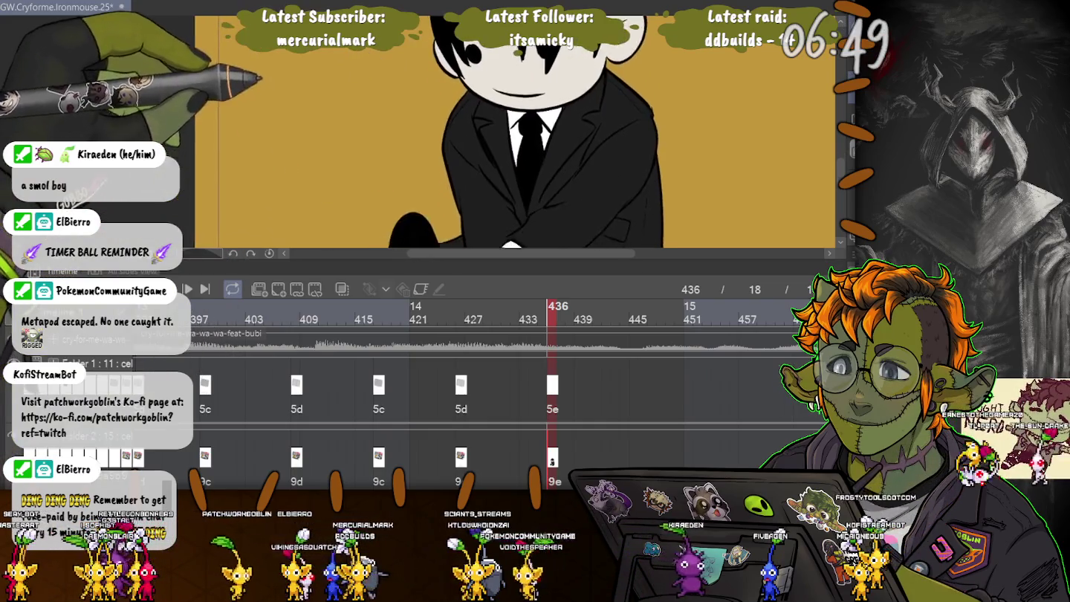
key(ctrl+z)
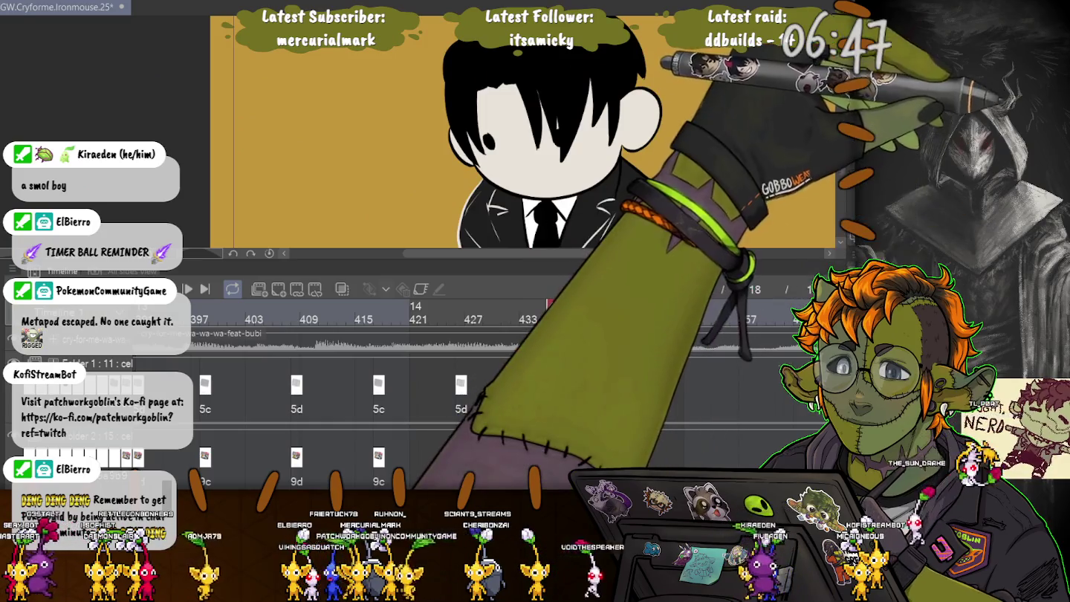
Step: Select the hair area, zoom in on the face, and paint a larger solid black eye
click(520, 67)
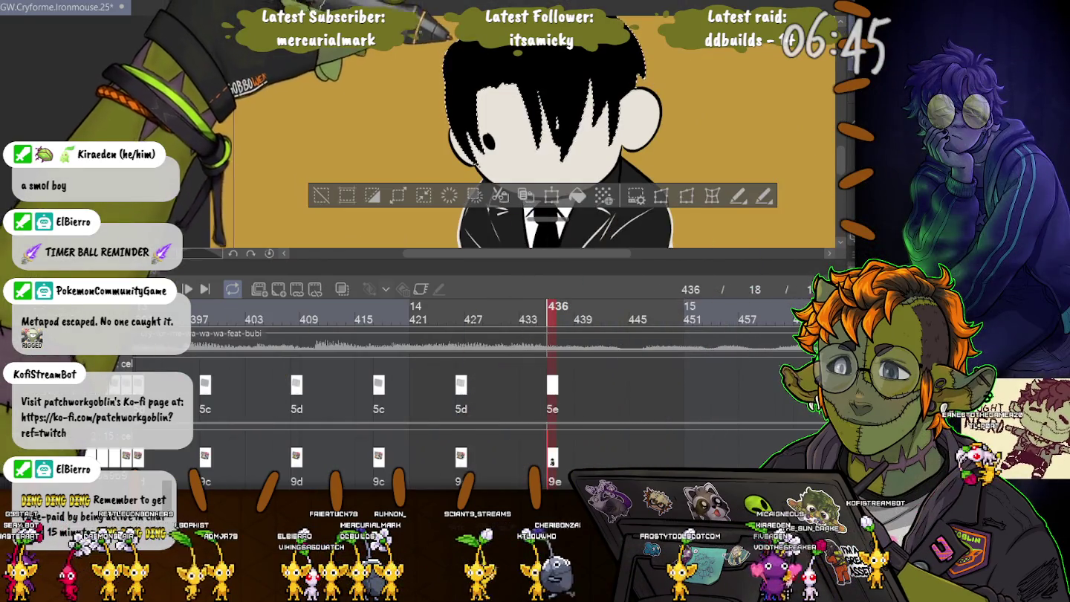
scroll(535, 135, down, 2)
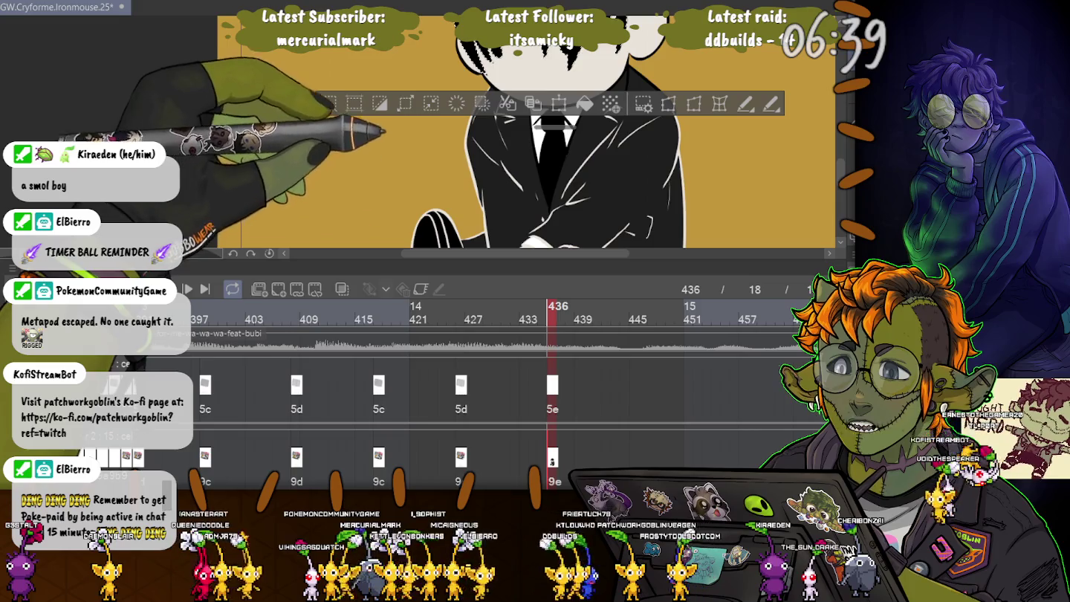
scroll(526, 133, down, 2)
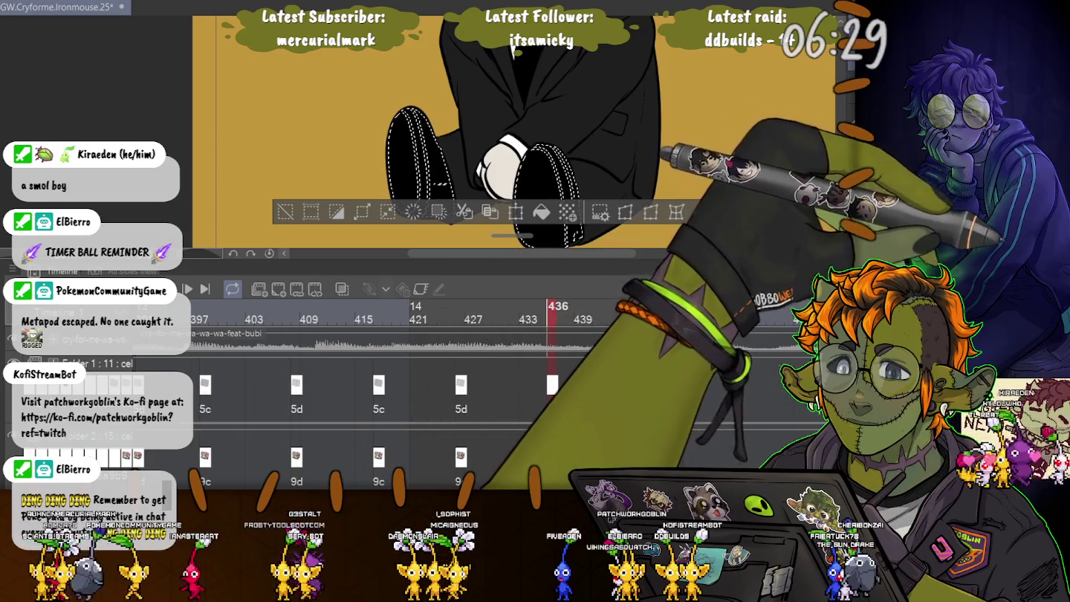
scroll(414, 116, down, 2)
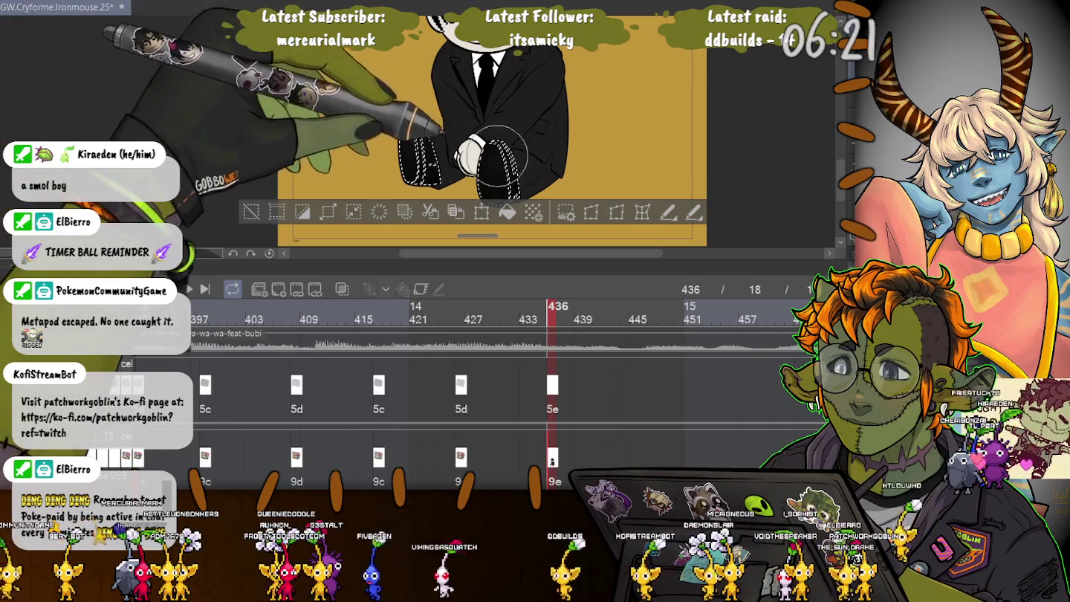
scroll(375, 102, up, 5)
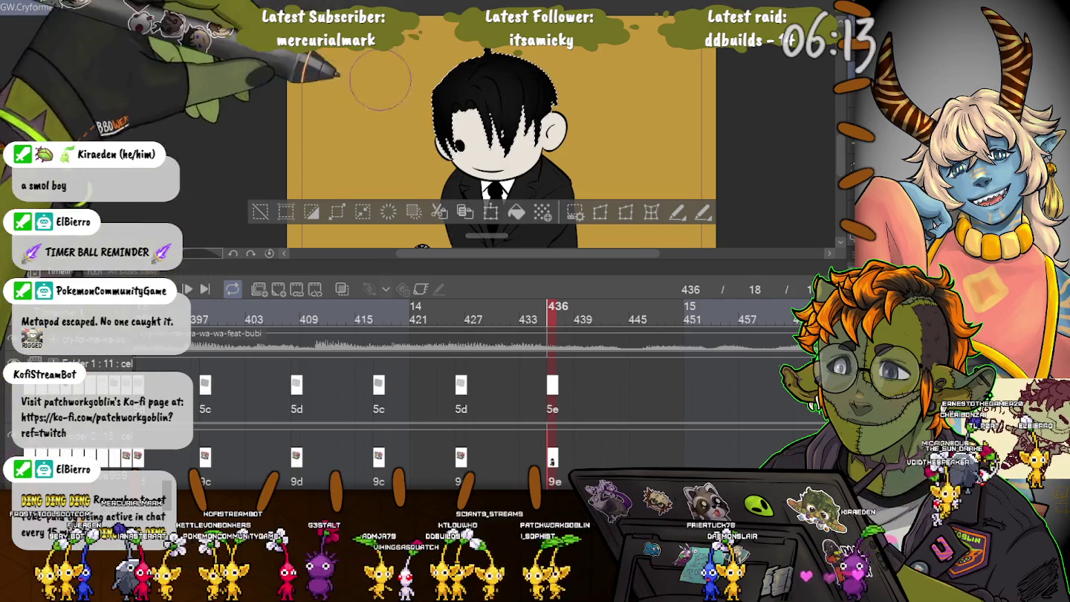
scroll(383, 89, up, 1)
scroll(457, 153, up, 1)
scroll(456, 152, up, 2)
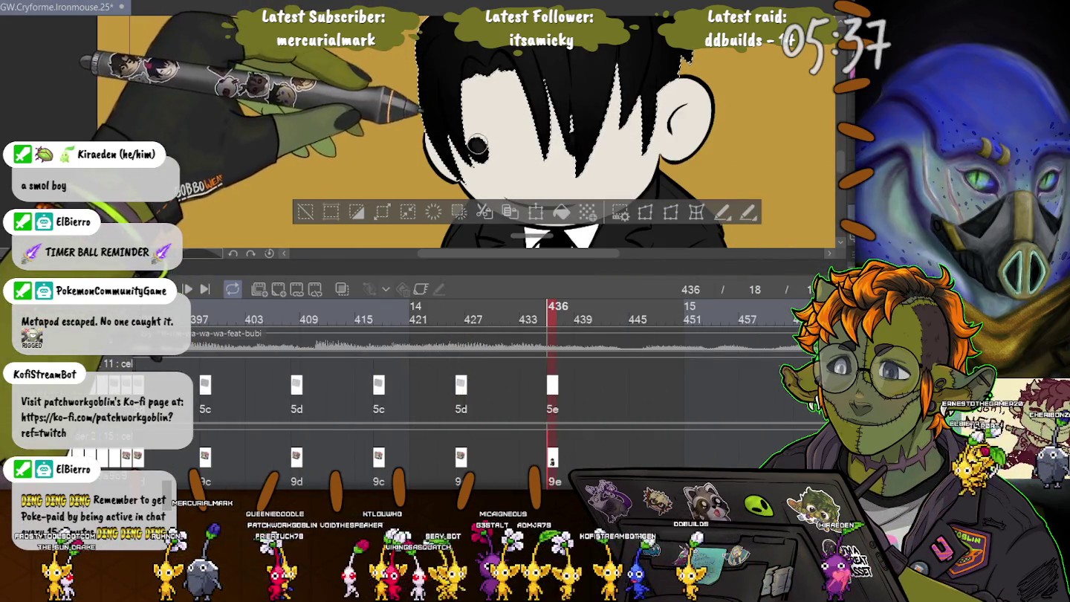
drag(479, 145, 466, 153)
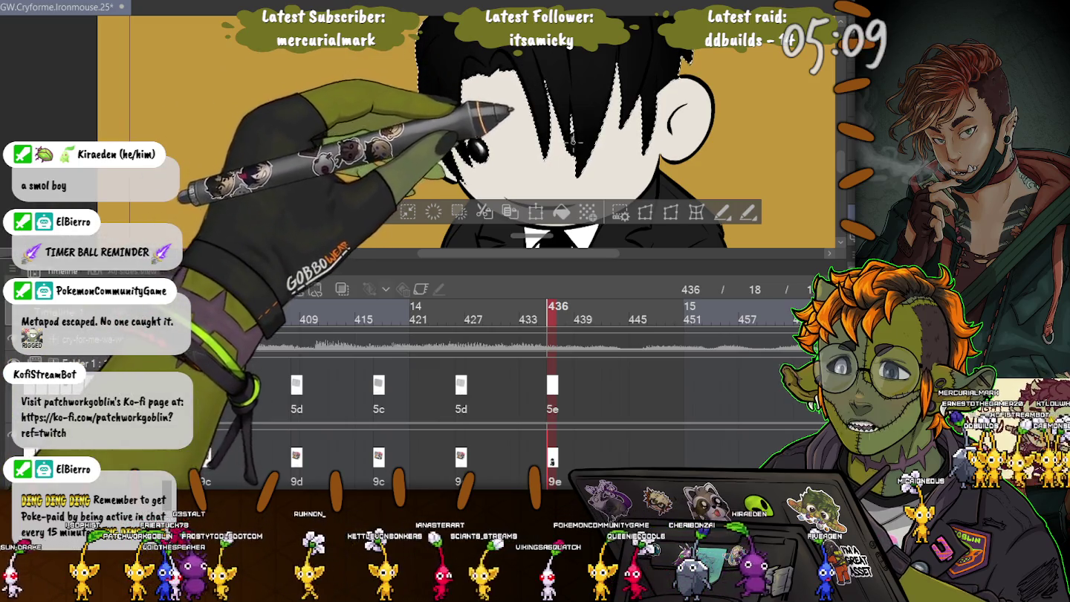
Step: Deselect the hair, check the boy's legs up close, then zoom out to the full frame
key(ctrl+d)
key(ctrl+minus)
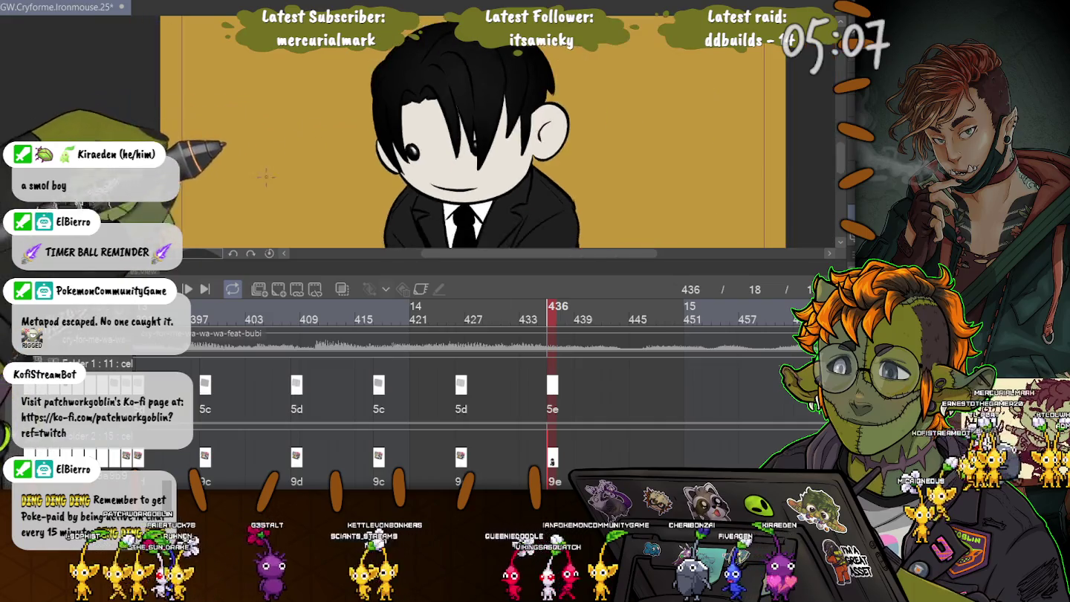
key(ctrl+minus)
key(ctrl+minus)
drag(285, 90, 279, 120)
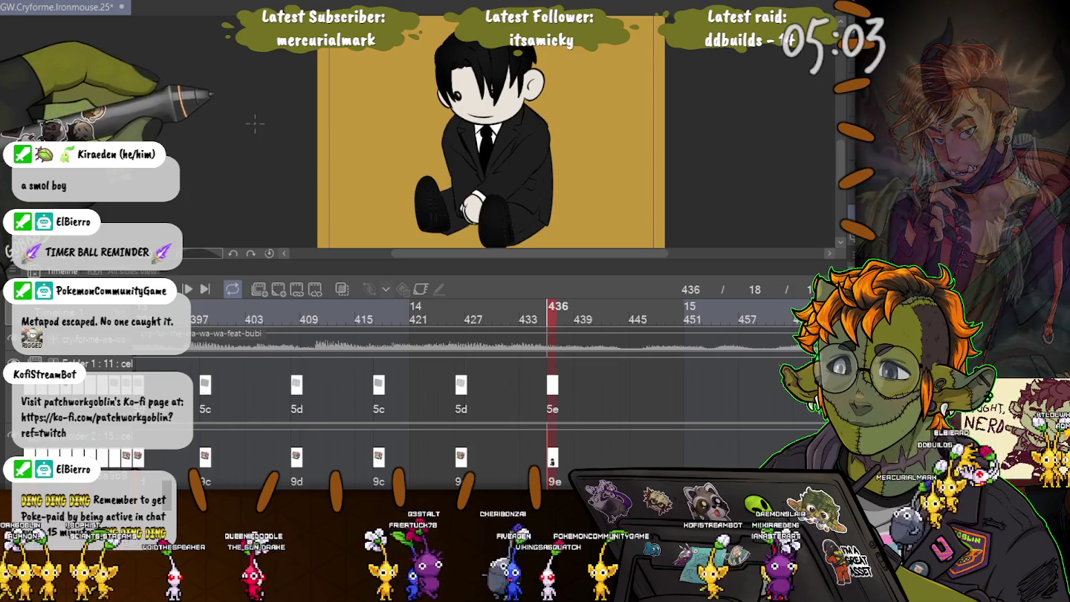
key(ctrl+plus)
key(ctrl+plus)
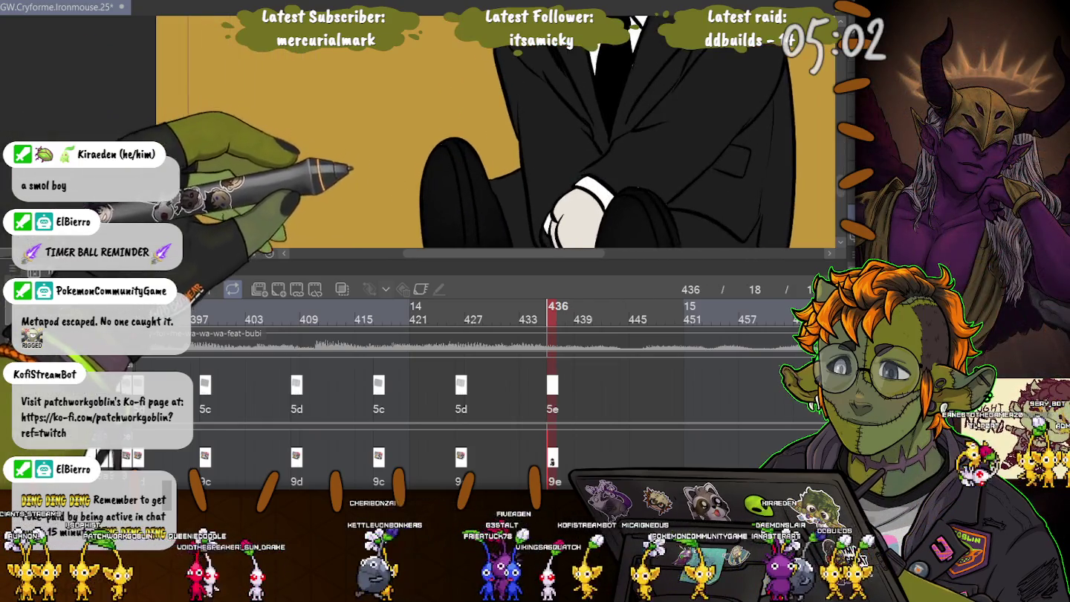
key(ctrl+plus)
key(ctrl+minus)
key(ctrl+minus)
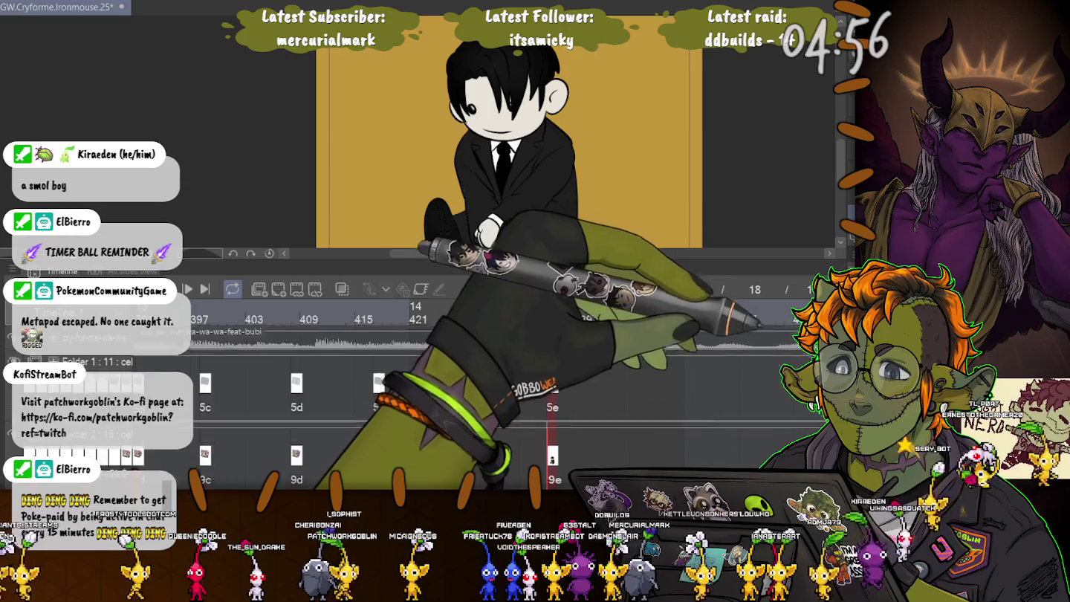
scroll(506, 394, up, 2)
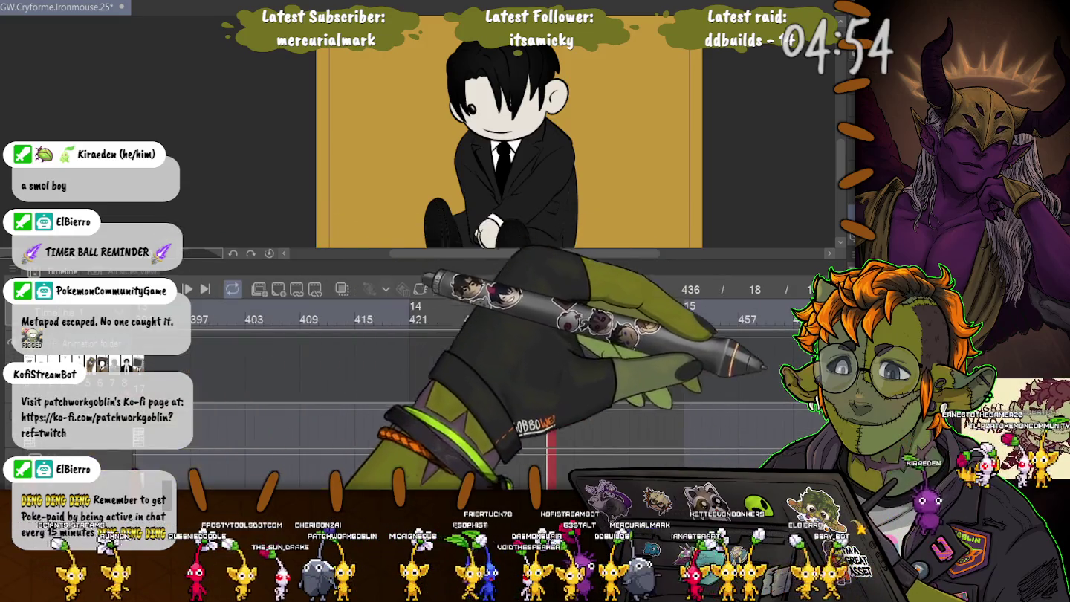
scroll(509, 134, down, 3)
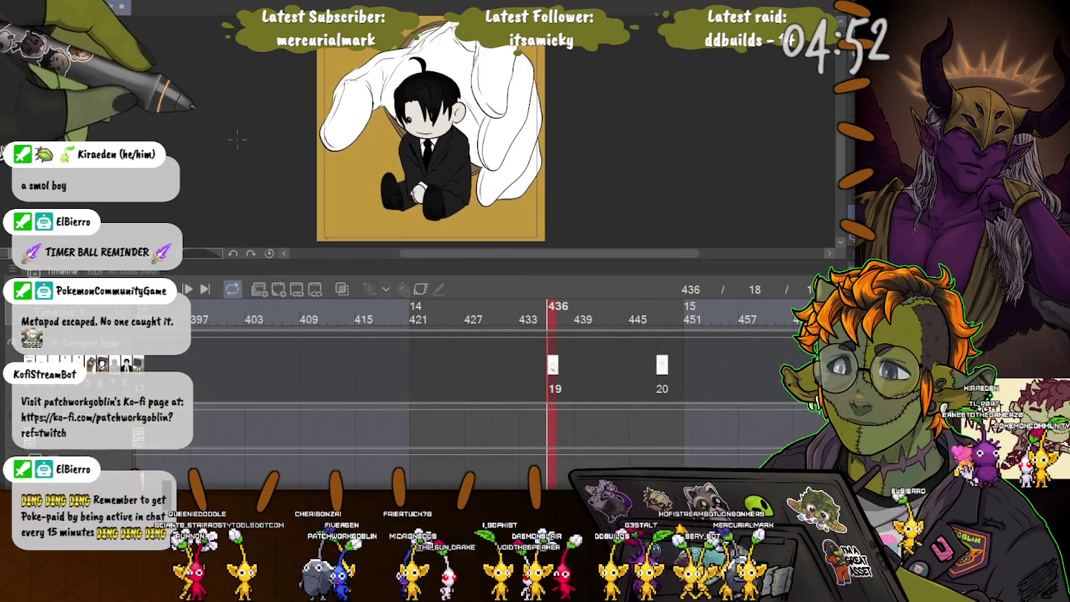